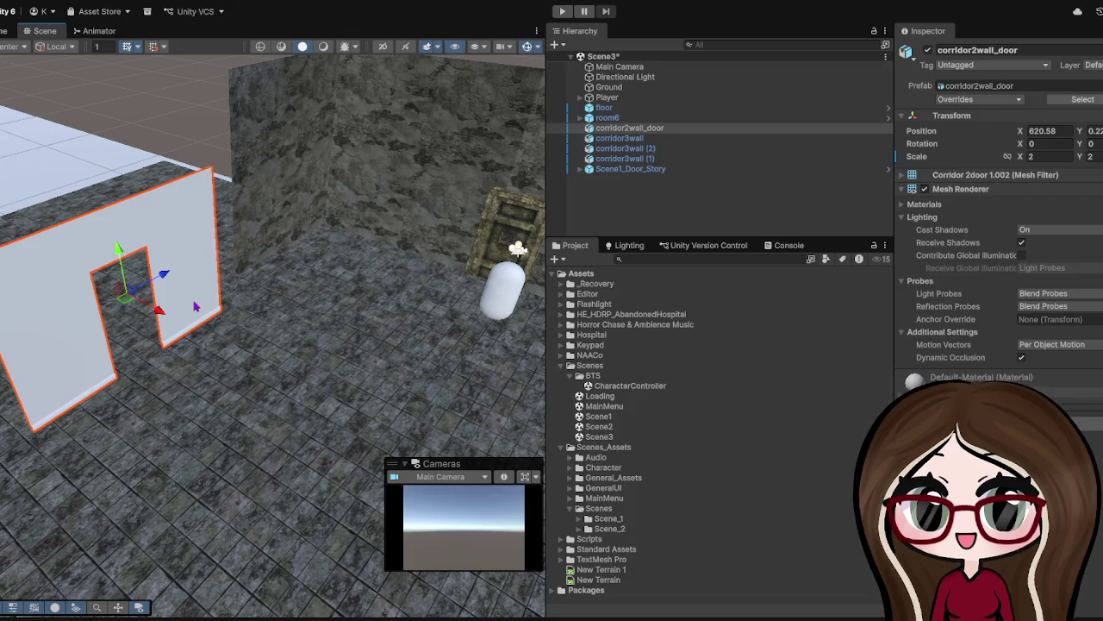
- Shift the corridor2wall_door wall slightly along the X axis
left_click(204, 263)
left_click(185, 278)
left_click_drag(168, 282, 186, 280)
scroll(185, 229, "up", 5)
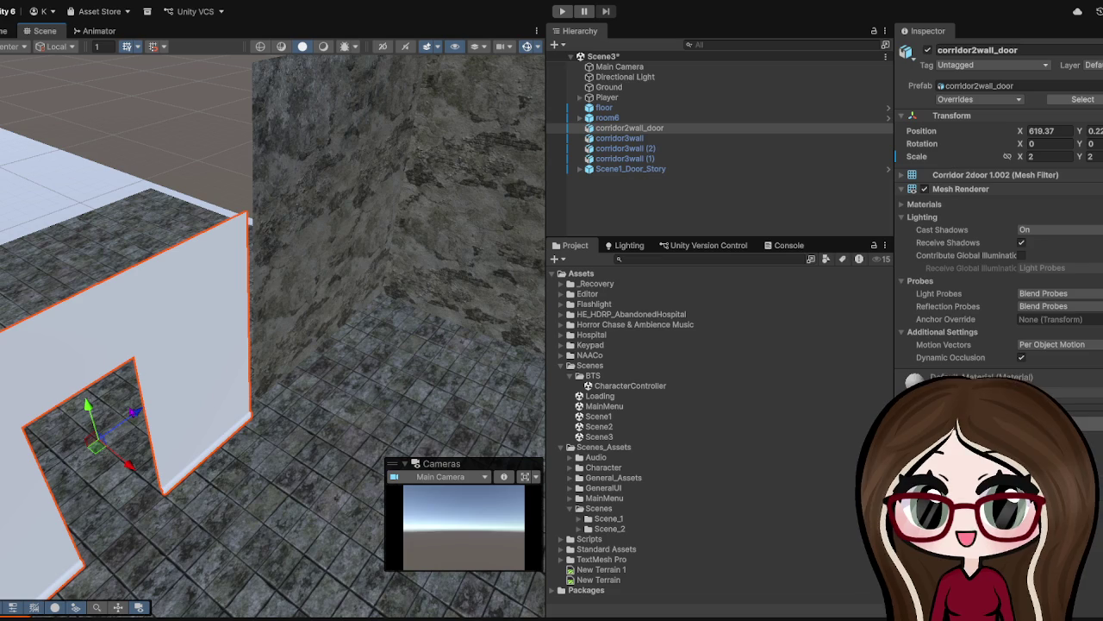
scroll(448, 307, "down", 5)
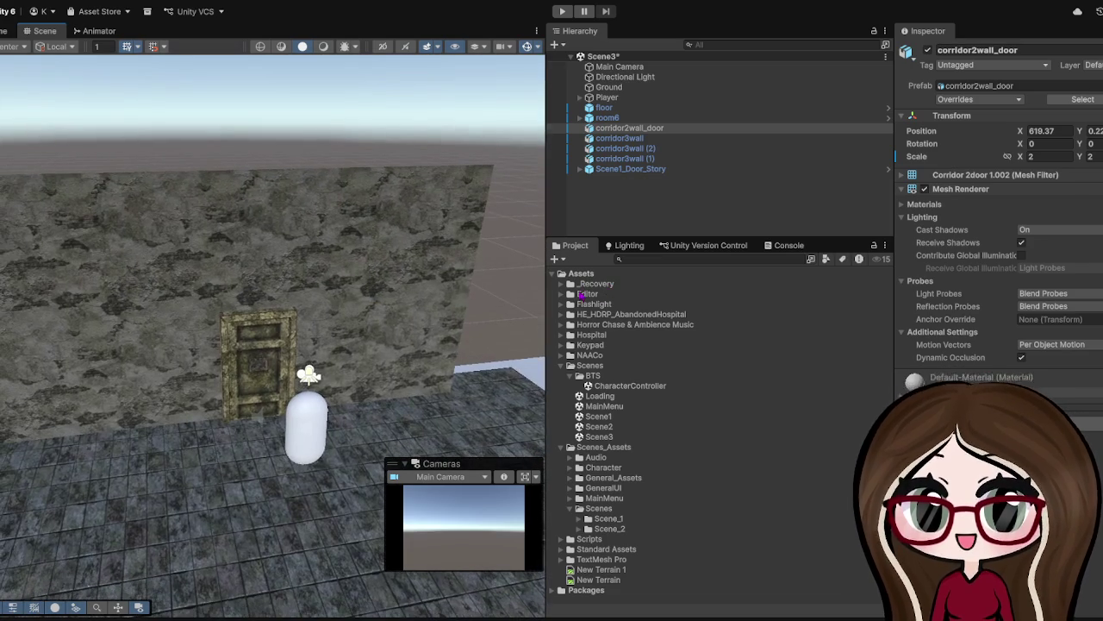
- Frame the door wall up close and lower it down onto the floor
key("f")
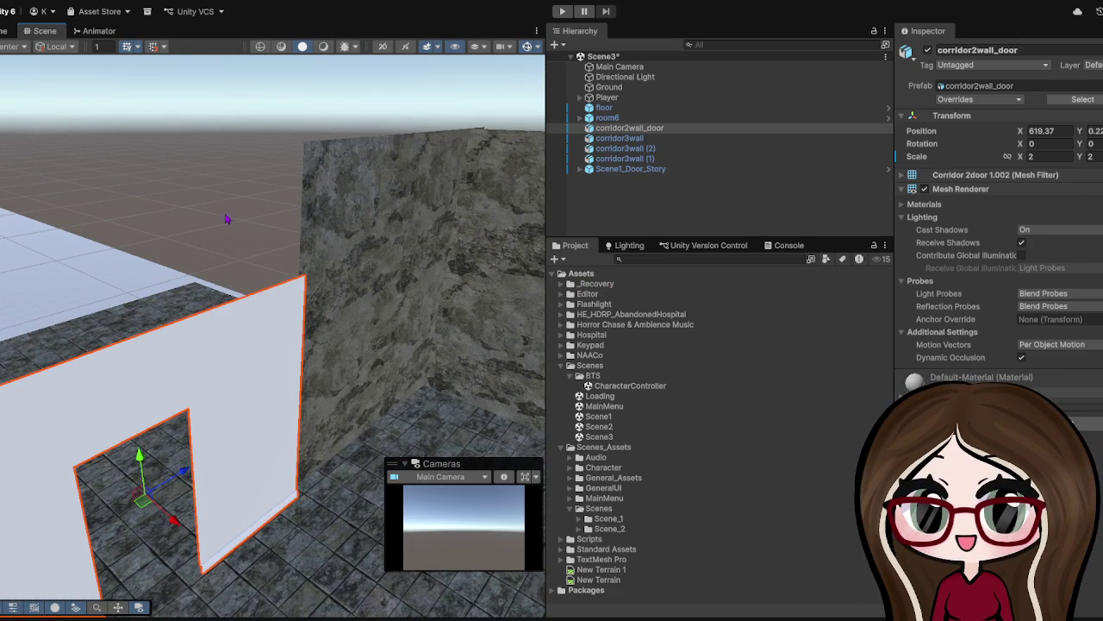
mouse_move(168, 201)
left_mouse_down()
mouse_move(214, 192)
mouse_move(205, 162)
mouse_move(237, 198)
left_mouse_up()
scroll(237, 198, "up", 5)
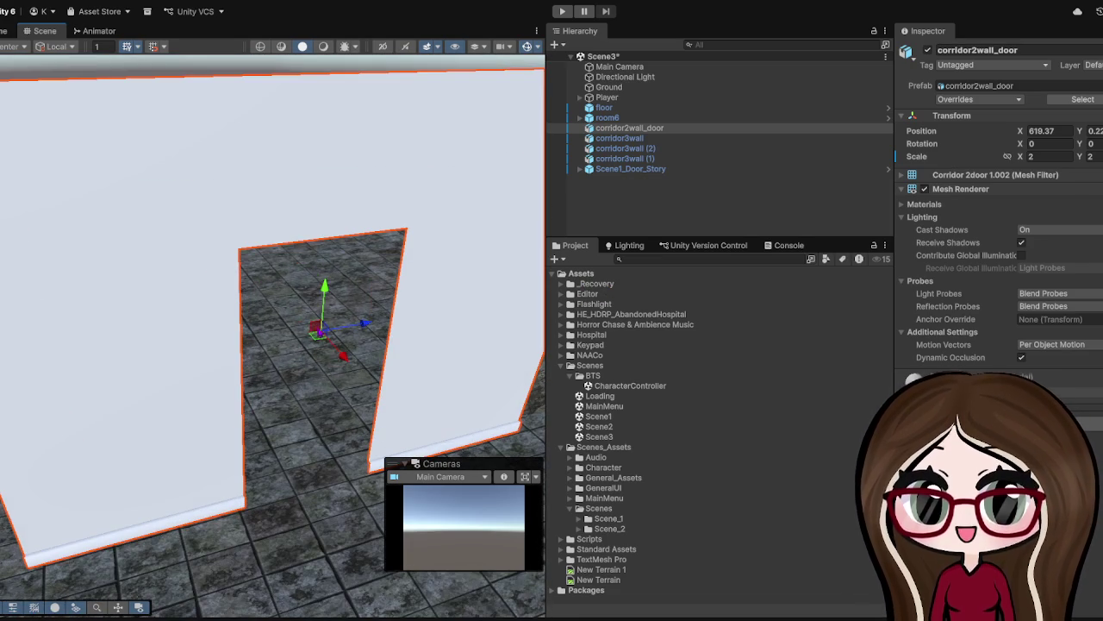
left_click(336, 247)
left_click(417, 213)
left_click_drag(306, 264, 304, 285)
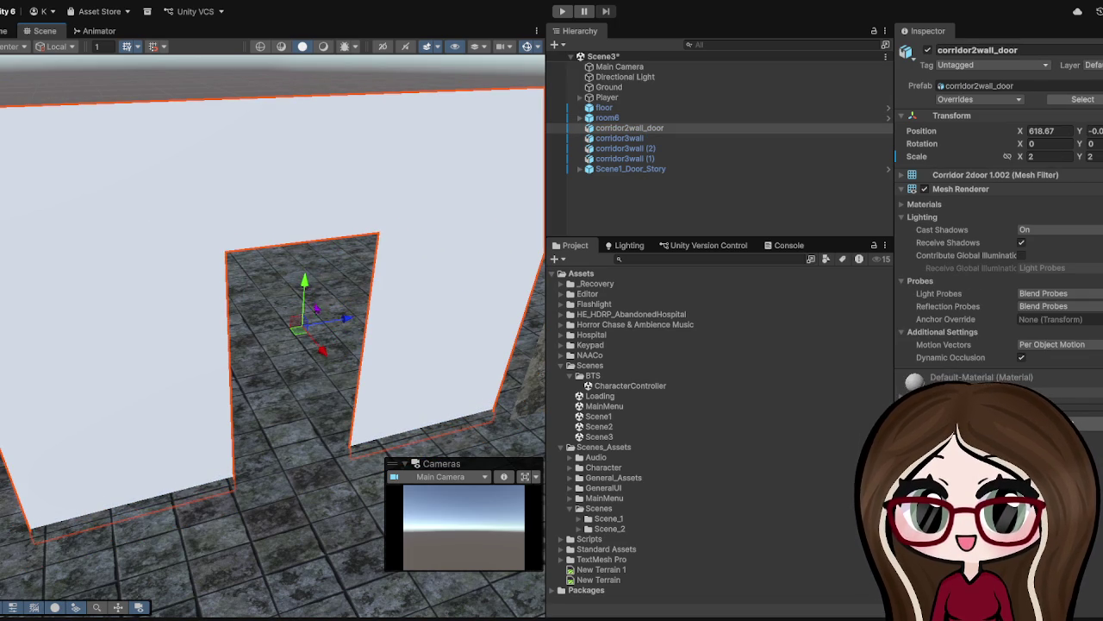
- Check the door wall from above, nudge it to X 619.12, and select corridor3wall (2)
scroll(319, 352, "down", 3)
mouse_move(320, 352)
left_mouse_down()
mouse_move(320, 275)
mouse_move(292, 255)
left_mouse_up()
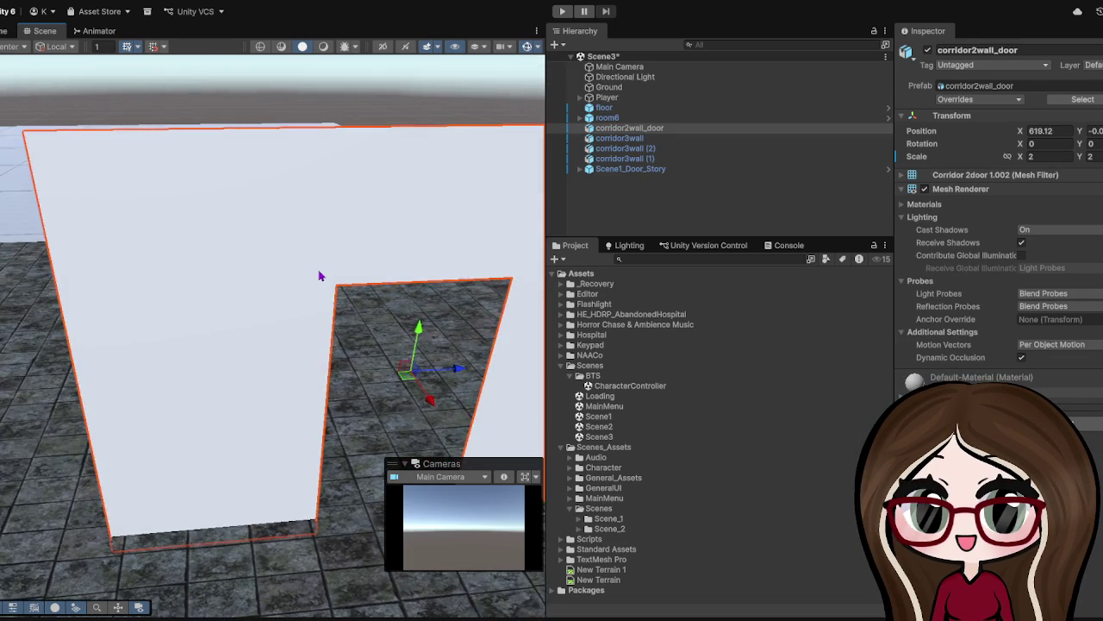
scroll(292, 255, "up", 5)
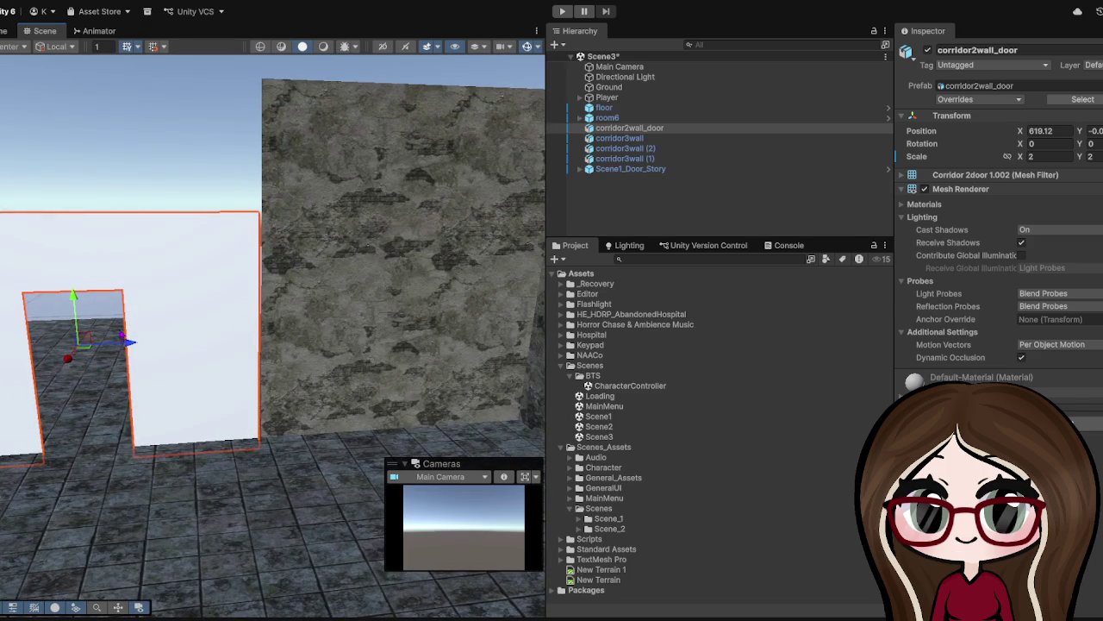
left_click_drag(134, 346, 137, 345)
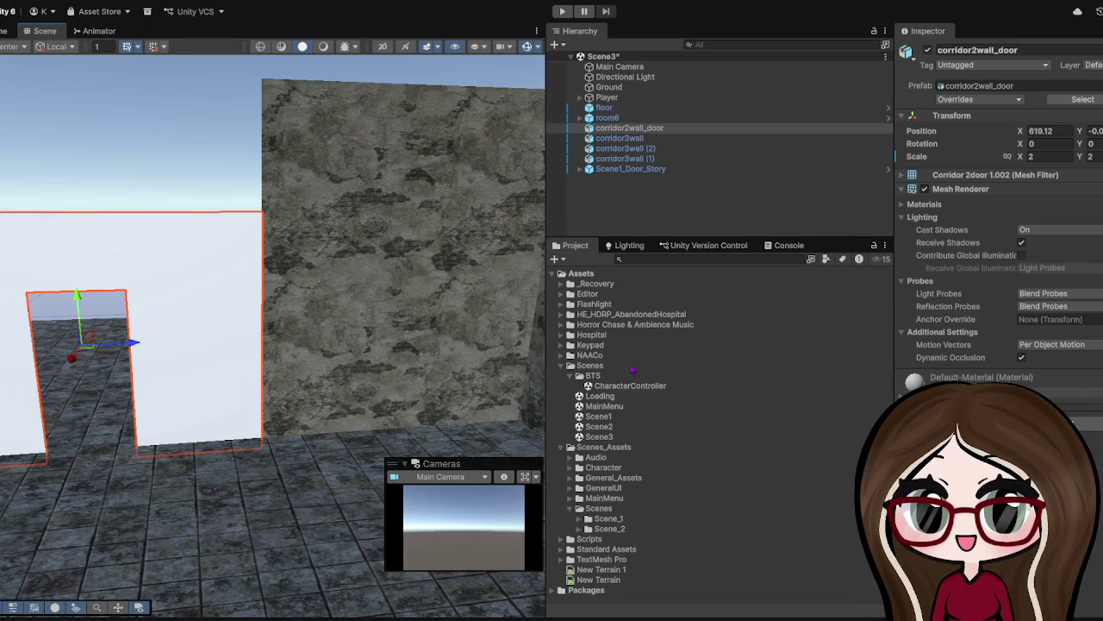
left_click(435, 175)
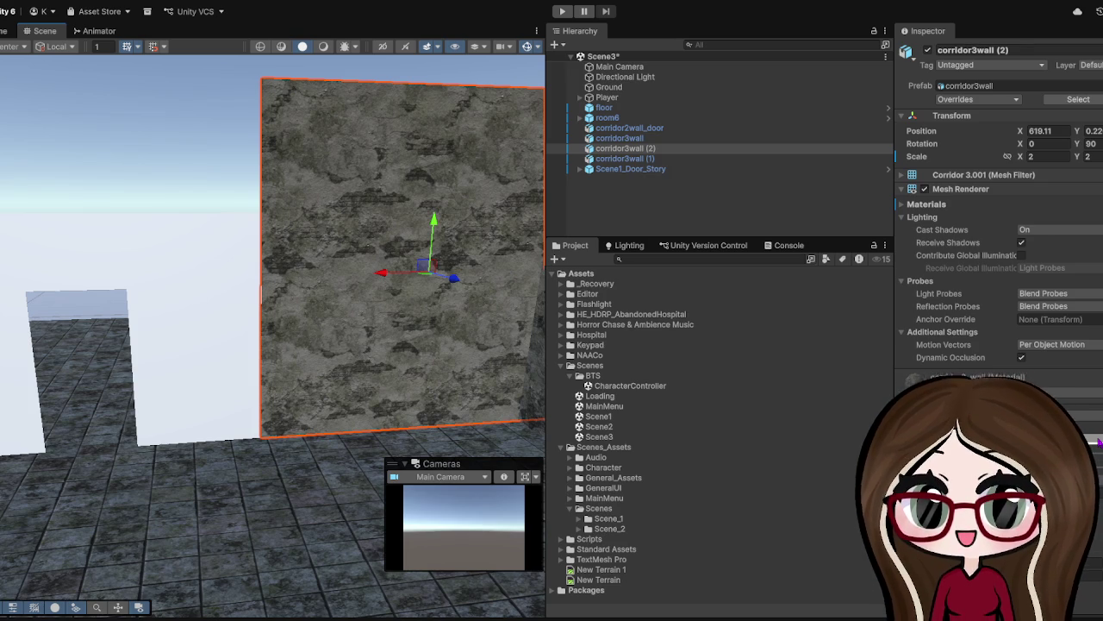
- Drag the corridor3_wall stone material onto the white door wall and view it beside the stone walls
left_click(1098, 441)
mouse_move(625, 531)
left_mouse_down()
mouse_move(310, 320)
mouse_move(191, 312)
mouse_move(290, 293)
mouse_move(436, 222)
mouse_move(305, 249)
left_mouse_up()
left_click(398, 223)
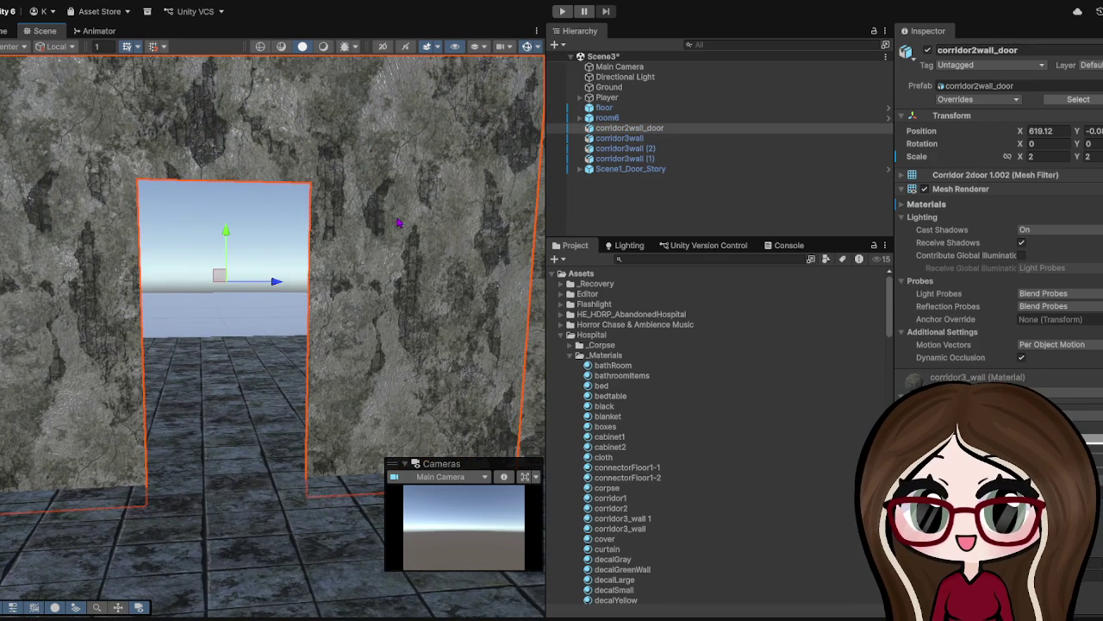
scroll(405, 258, "down", 5)
mouse_move(412, 258)
left_mouse_down()
mouse_move(324, 291)
mouse_move(217, 373)
left_mouse_up()
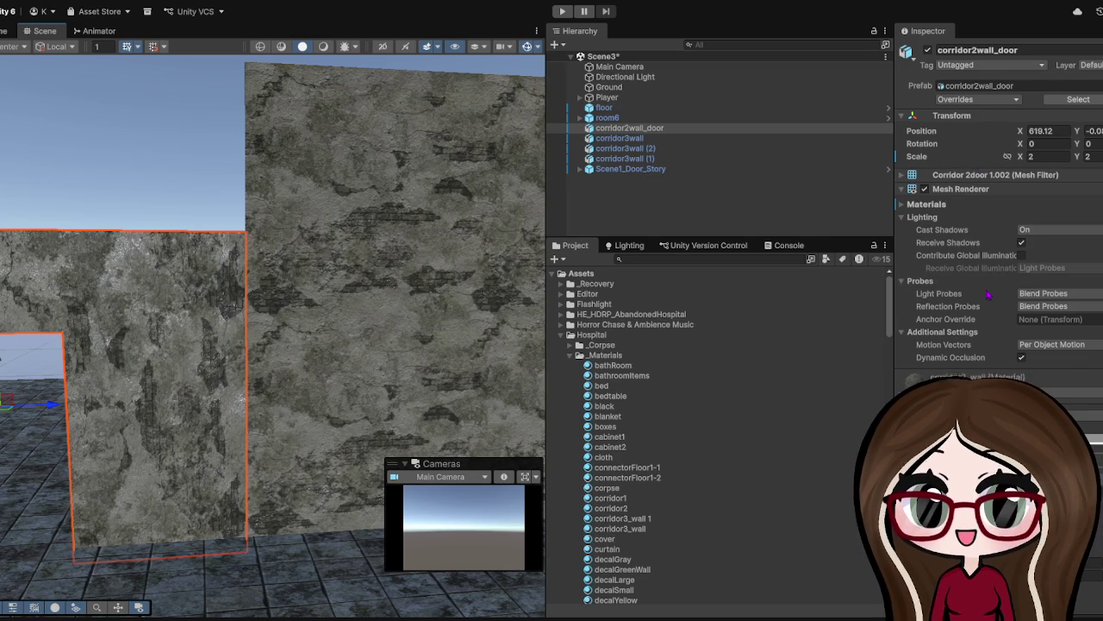
scroll(271, 295, "up", 2)
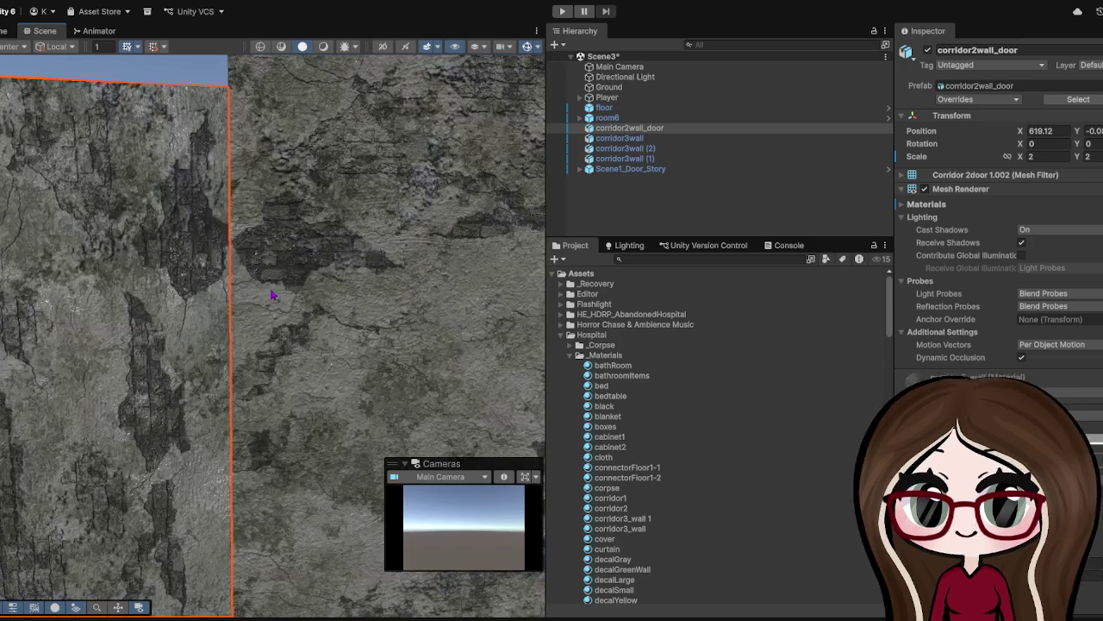
scroll(271, 298, "down", 5)
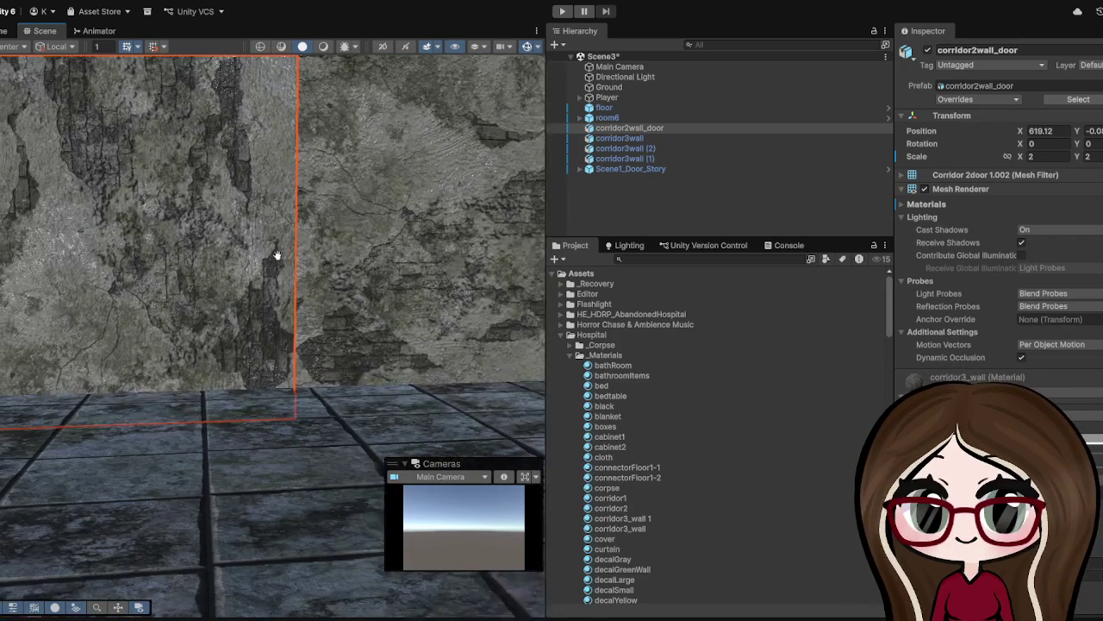
left_click(280, 440)
scroll(280, 440, "down", 5)
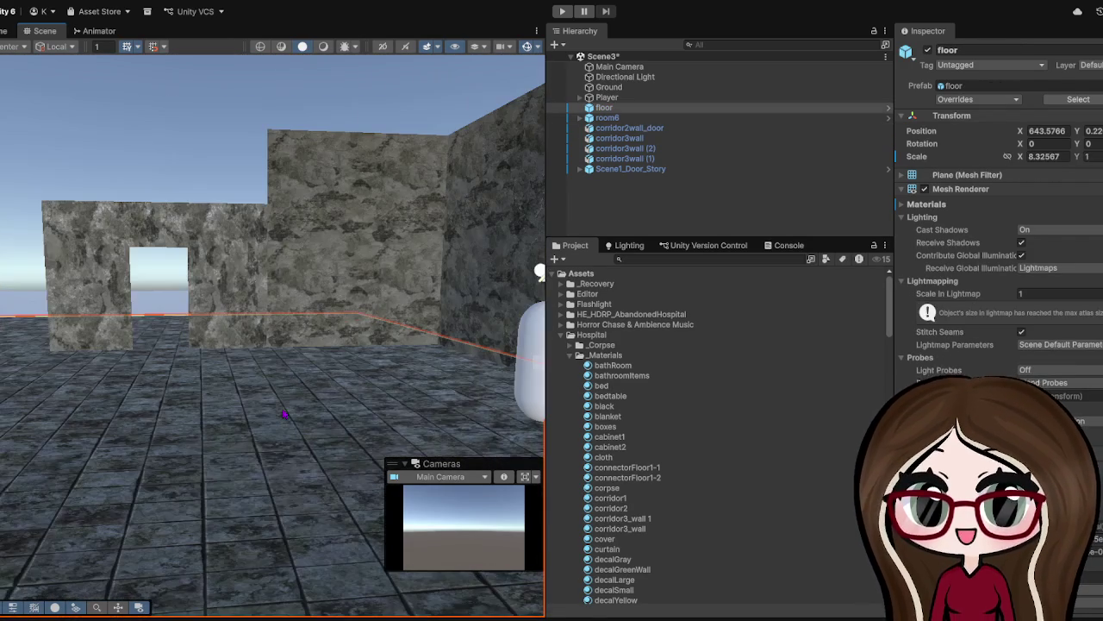
scroll(273, 345, "down", 3)
left_click(304, 278)
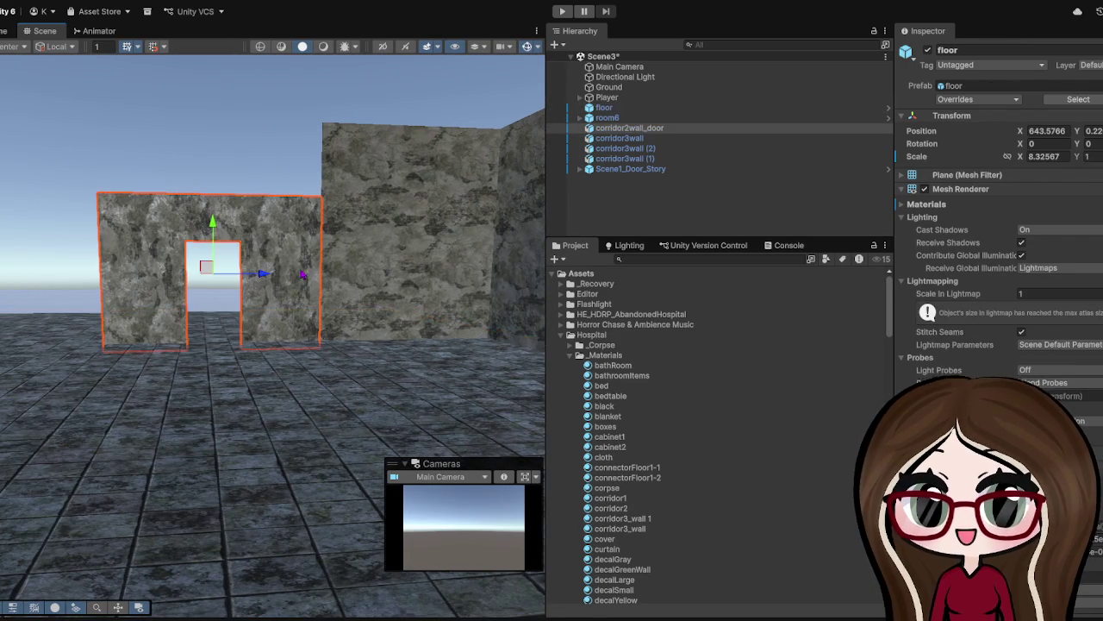
scroll(385, 285, "up", 4)
scroll(386, 285, "up", 2)
scroll(363, 295, "up", 3)
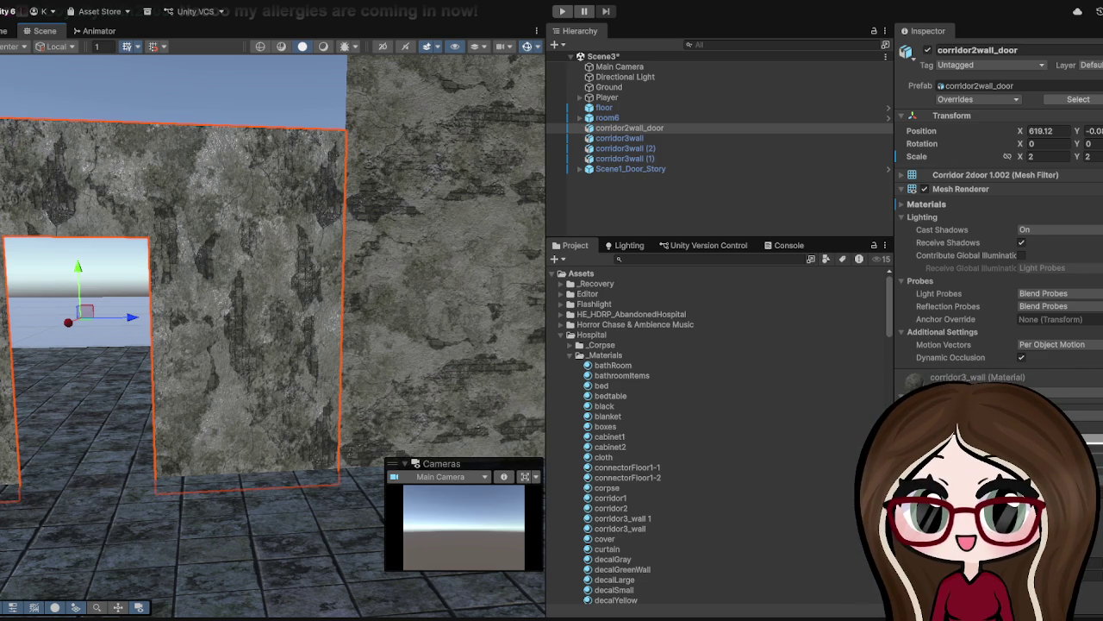
key("f")
- Raise the door wall's top to about 2.85 Y scale and drag its left edge outward
mouse_move(238, 232)
left_mouse_down()
mouse_move(275, 138)
mouse_move(278, 151)
left_mouse_up()
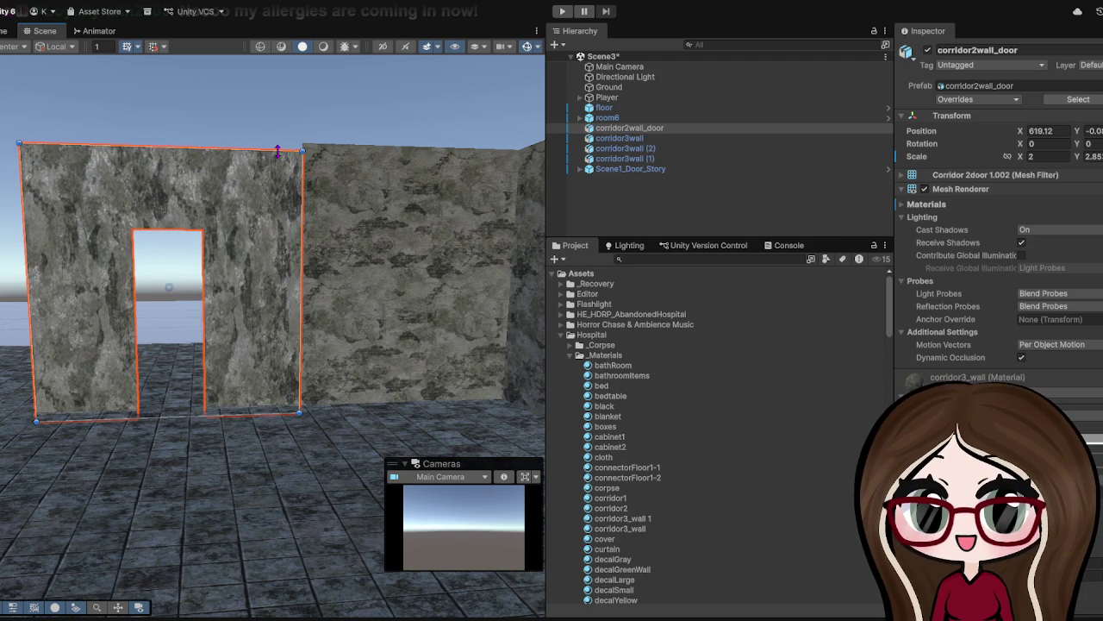
mouse_move(25, 295)
left_mouse_down()
mouse_move(7, 296)
mouse_move(544, 284)
left_mouse_up()
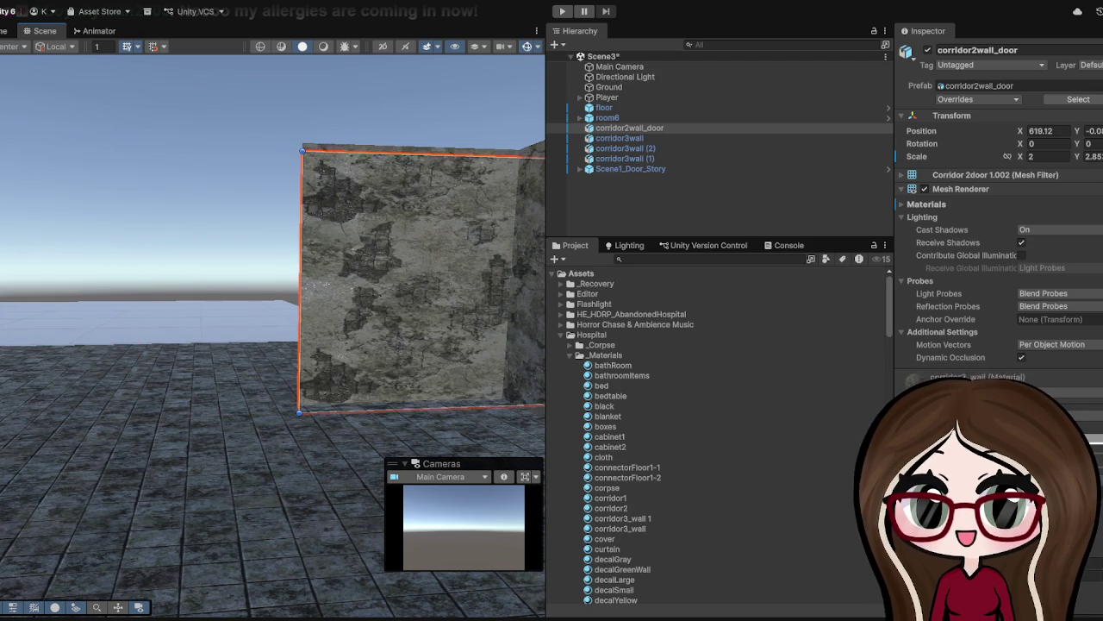
scroll(280, 249, "down", 5)
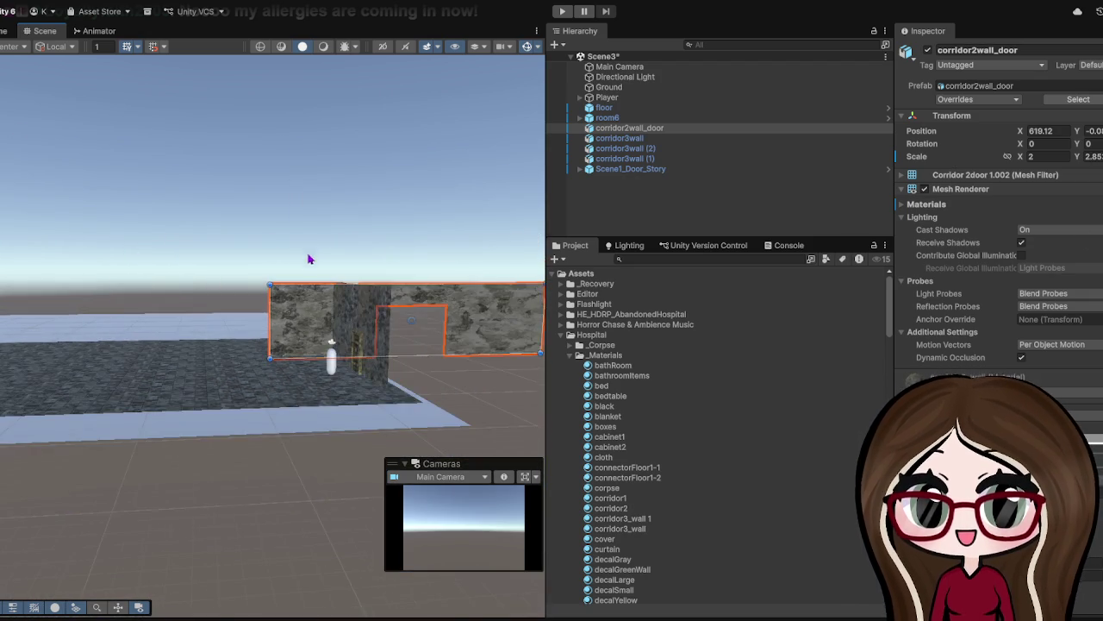
scroll(308, 259, "down", 3)
key("f")
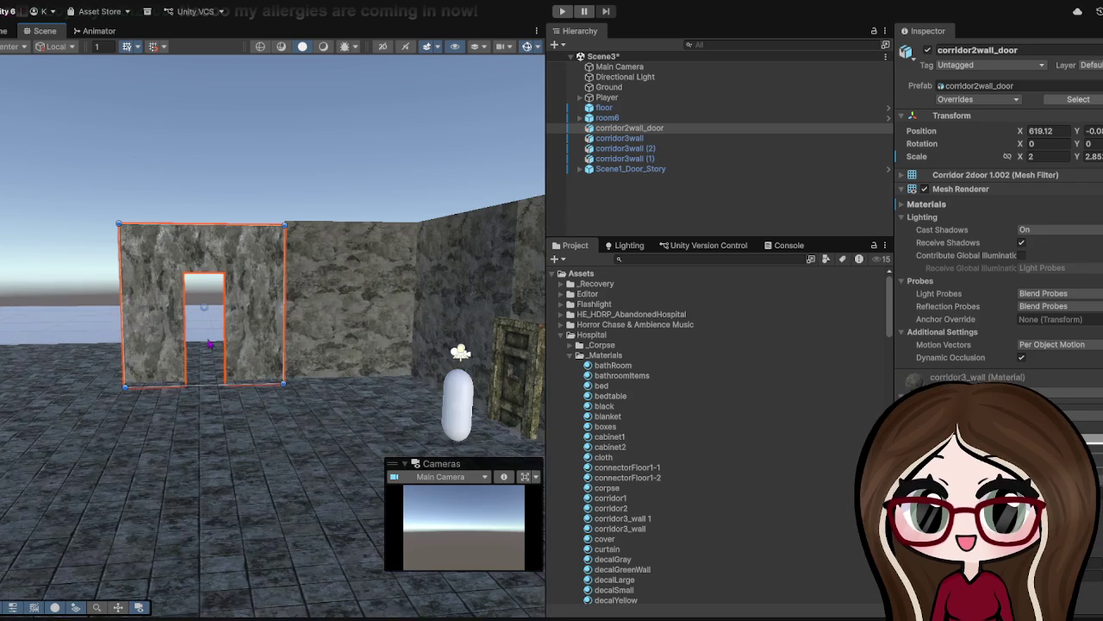
- Stretch the door wall further to the left, checking it against the room's floor and walls
mouse_move(121, 289)
left_mouse_down()
mouse_move(39, 290)
mouse_move(391, 310)
left_mouse_up()
scroll(377, 237, "down", 5)
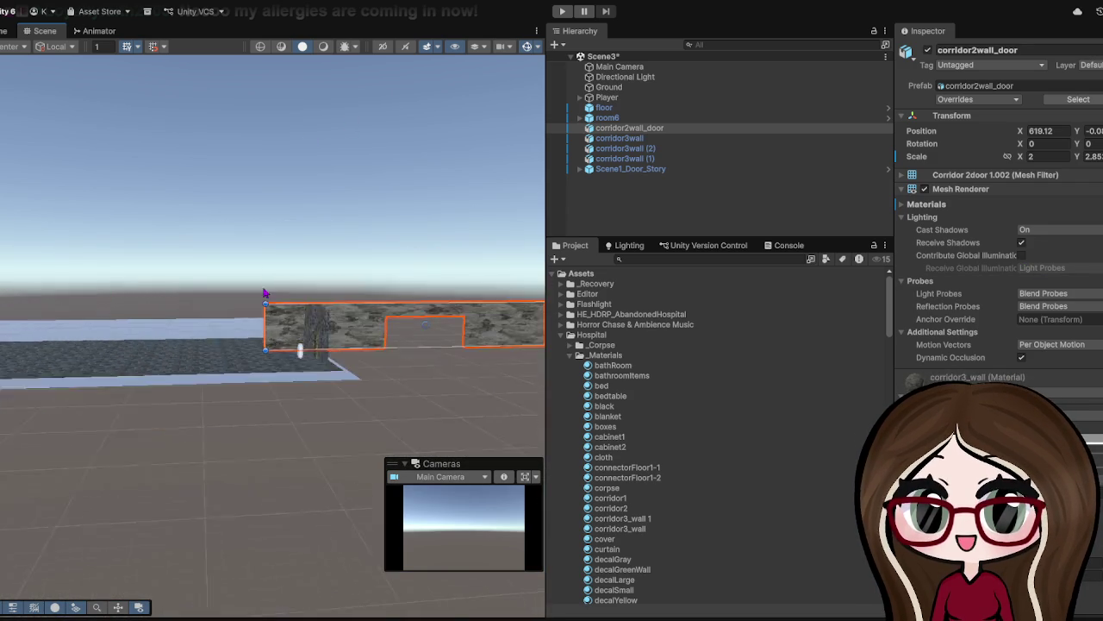
mouse_move(84, 323)
left_mouse_down()
mouse_move(371, 294)
mouse_move(371, 259)
mouse_move(143, 369)
mouse_move(171, 370)
mouse_move(138, 362)
mouse_move(190, 345)
left_mouse_up()
scroll(171, 370, "up", 5)
key("f")
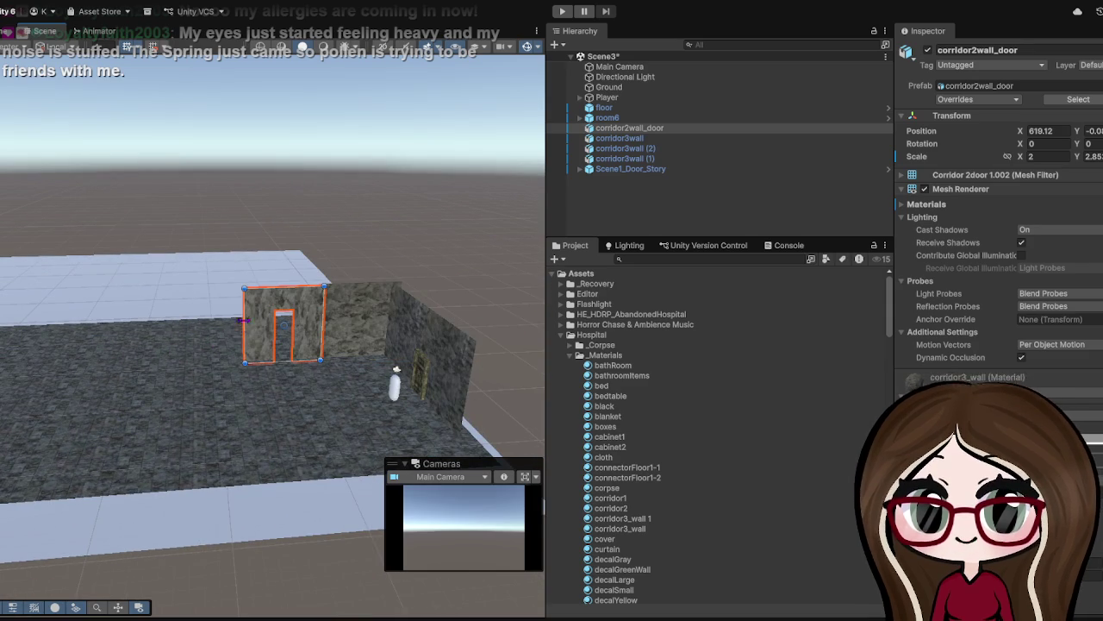
mouse_move(243, 317)
left_mouse_down()
mouse_move(111, 319)
mouse_move(192, 332)
left_mouse_up()
scroll(165, 336, "up", 3)
scroll(165, 336, "up", 3)
scroll(164, 336, "down", 3)
- Reselect the door wall and frame it up close beside the other doorway wall
left_click(172, 467)
scroll(256, 369, "down", 5)
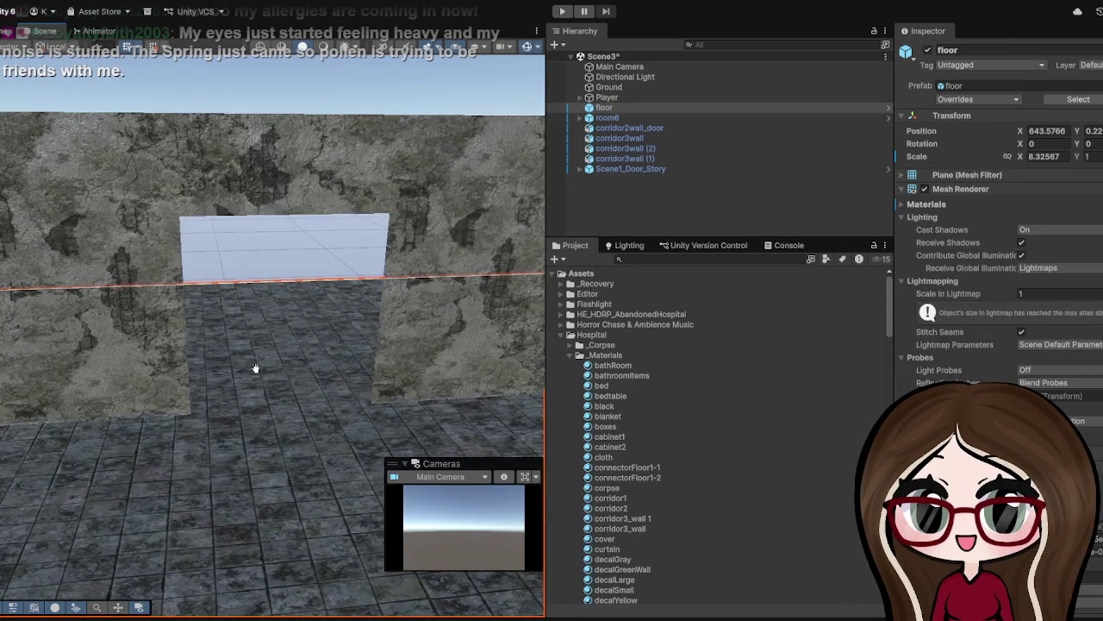
left_click(372, 265)
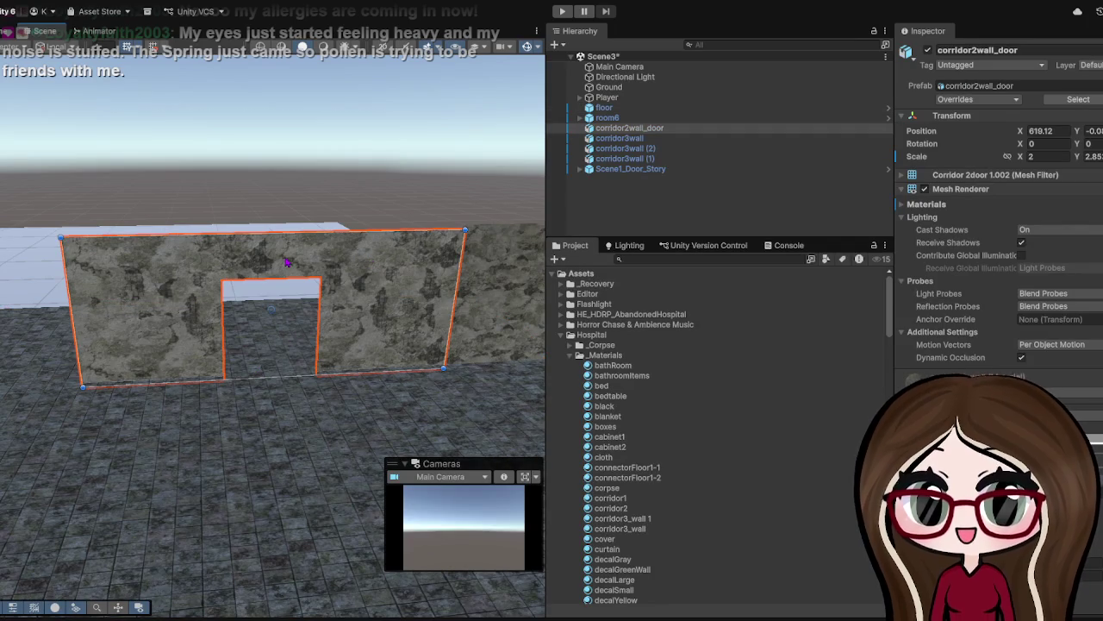
left_click(287, 263)
left_click(287, 263)
left_click(287, 263)
left_click(287, 263)
key("f")
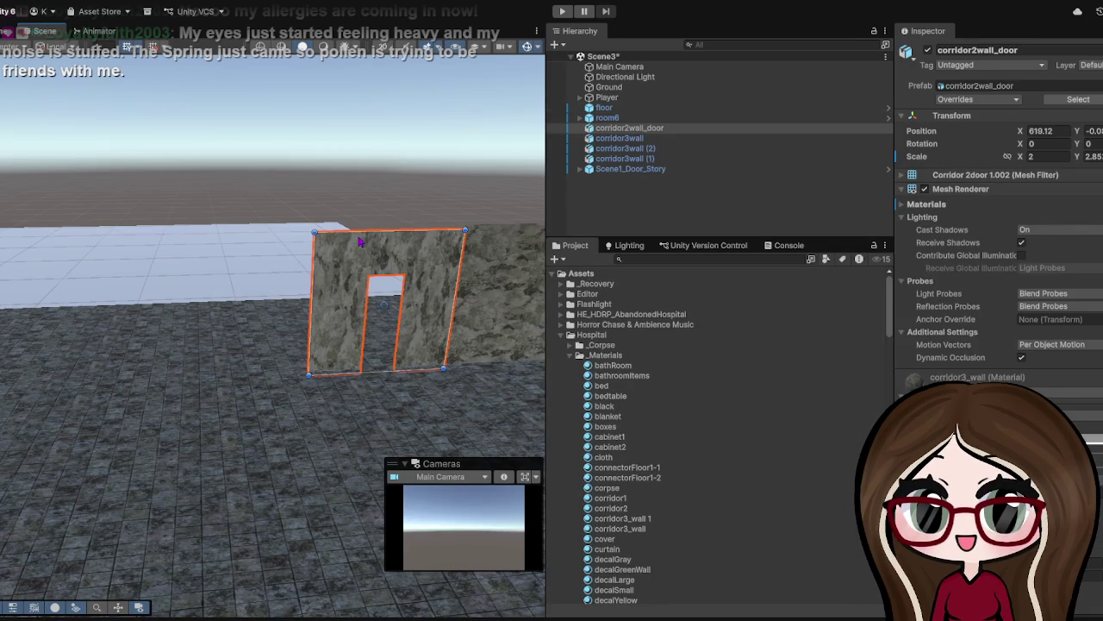
mouse_move(433, 274)
left_mouse_down()
mouse_move(479, 292)
mouse_move(463, 304)
left_mouse_up()
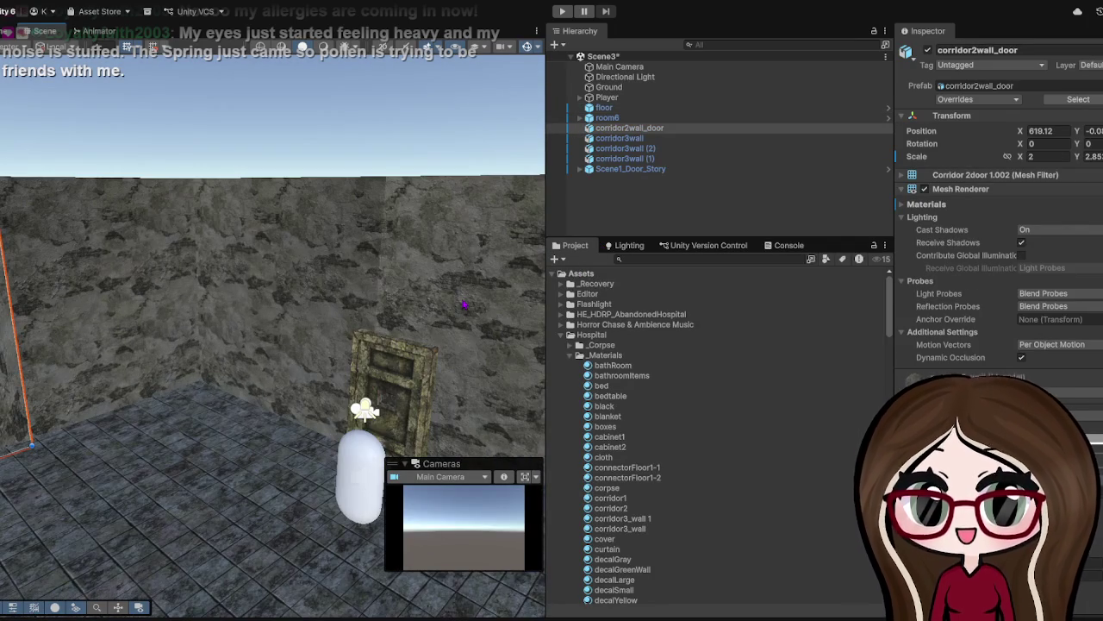
key("f")
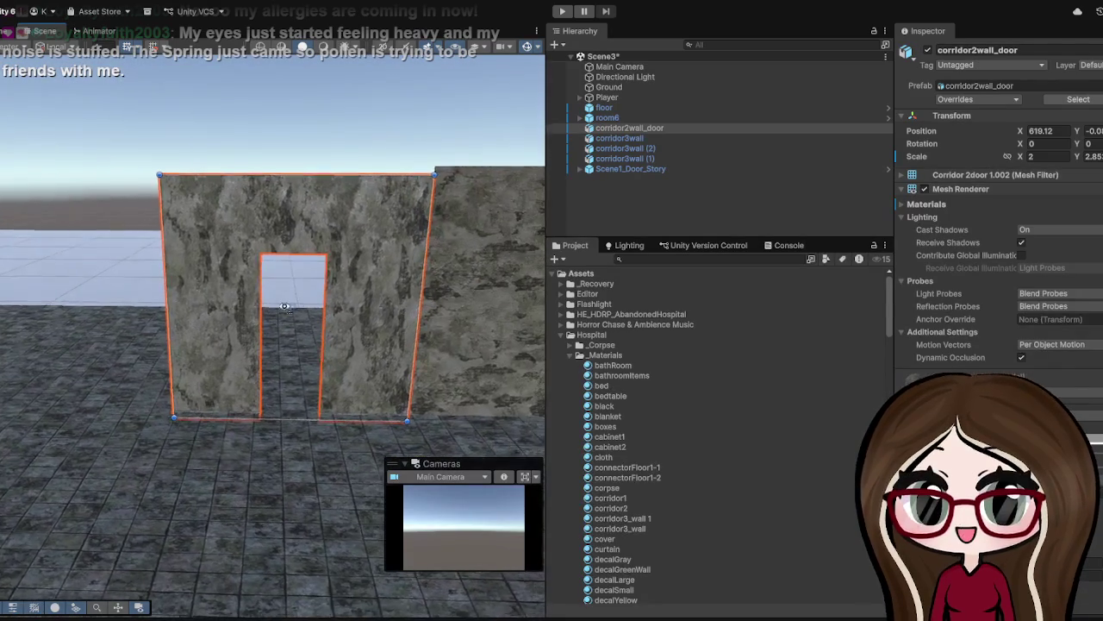
scroll(296, 302, "up", 2)
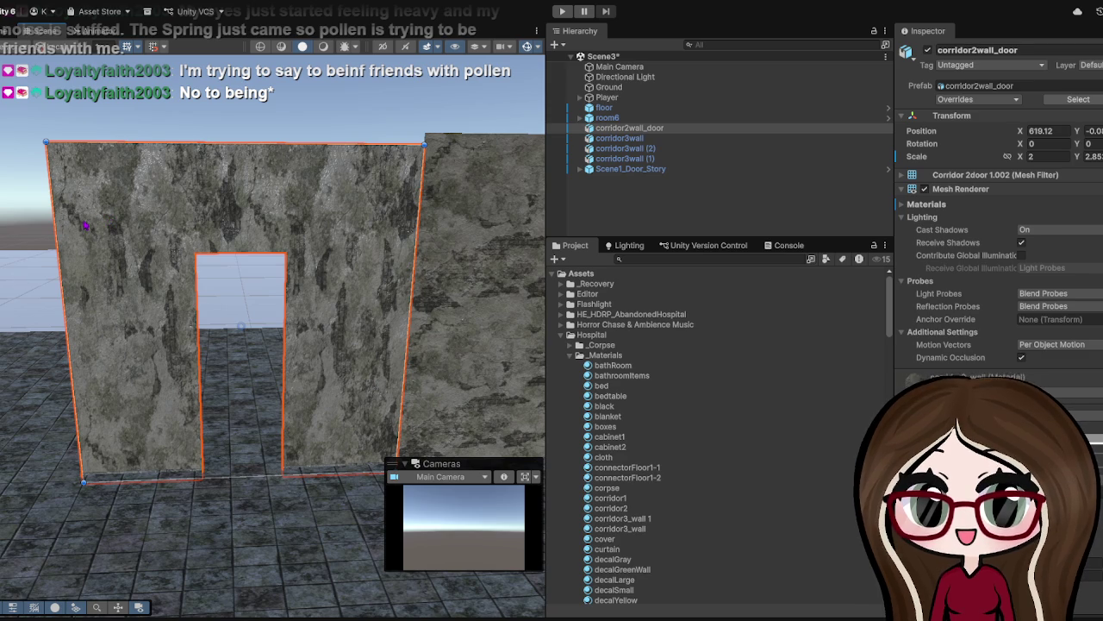
- Widen the corridor2wall_door wall slightly to the left and adjust its height
mouse_move(54, 236)
left_mouse_down()
mouse_move(43, 235)
mouse_move(402, 252)
mouse_move(22, 233)
left_mouse_up()
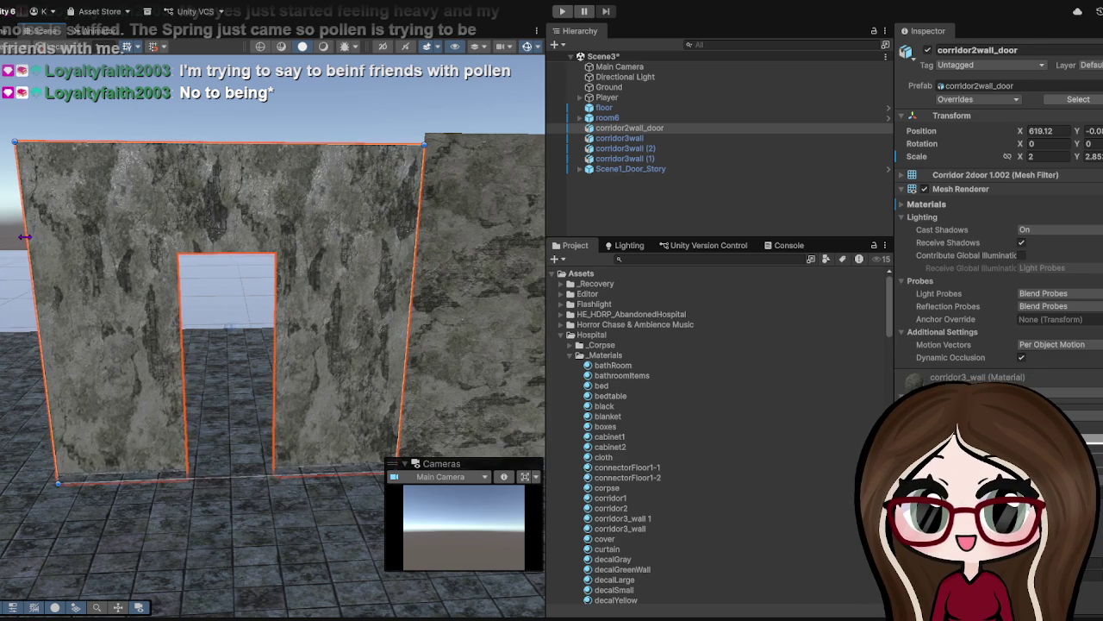
scroll(164, 181, "down", 5)
scroll(164, 181, "up", 3)
scroll(157, 202, "up", 3)
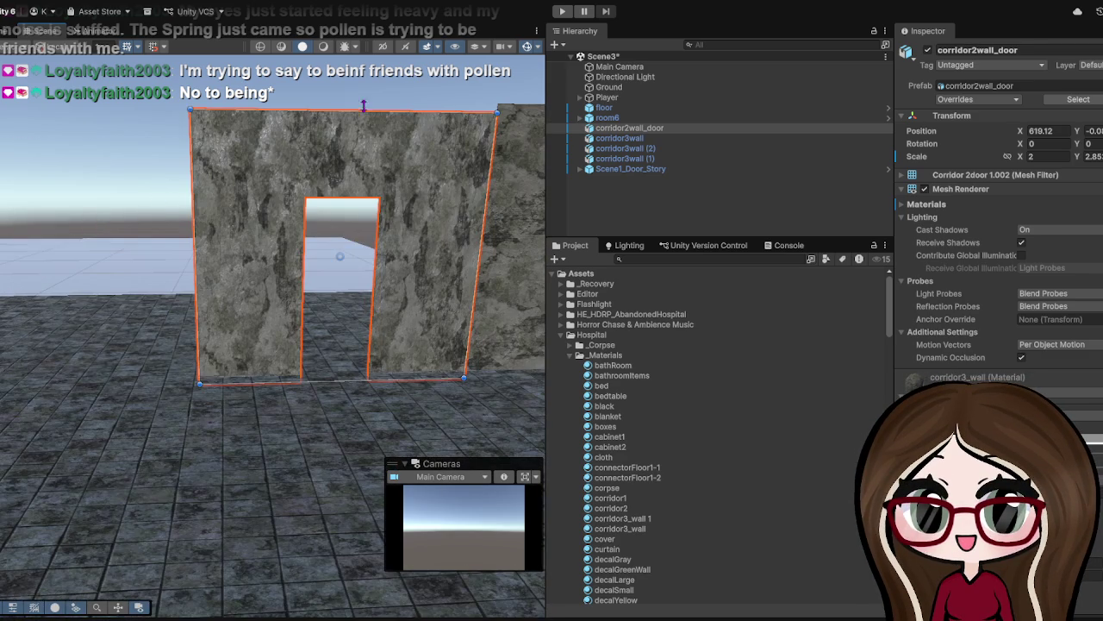
left_click_drag(365, 107, 369, 100)
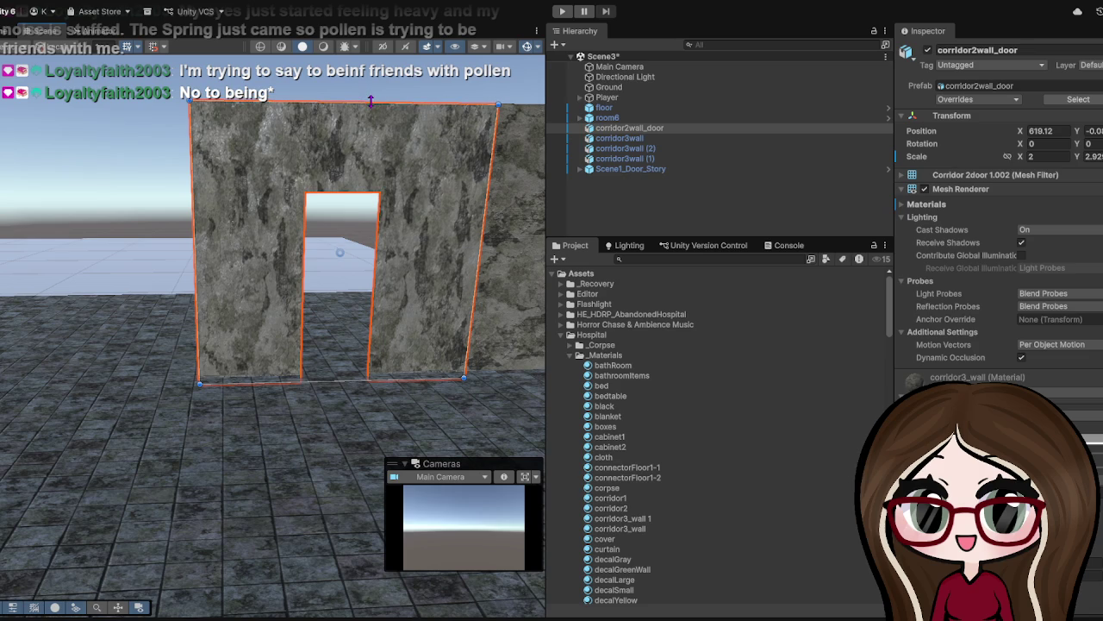
scroll(350, 167, "up", 4)
scroll(369, 371, "down", 2)
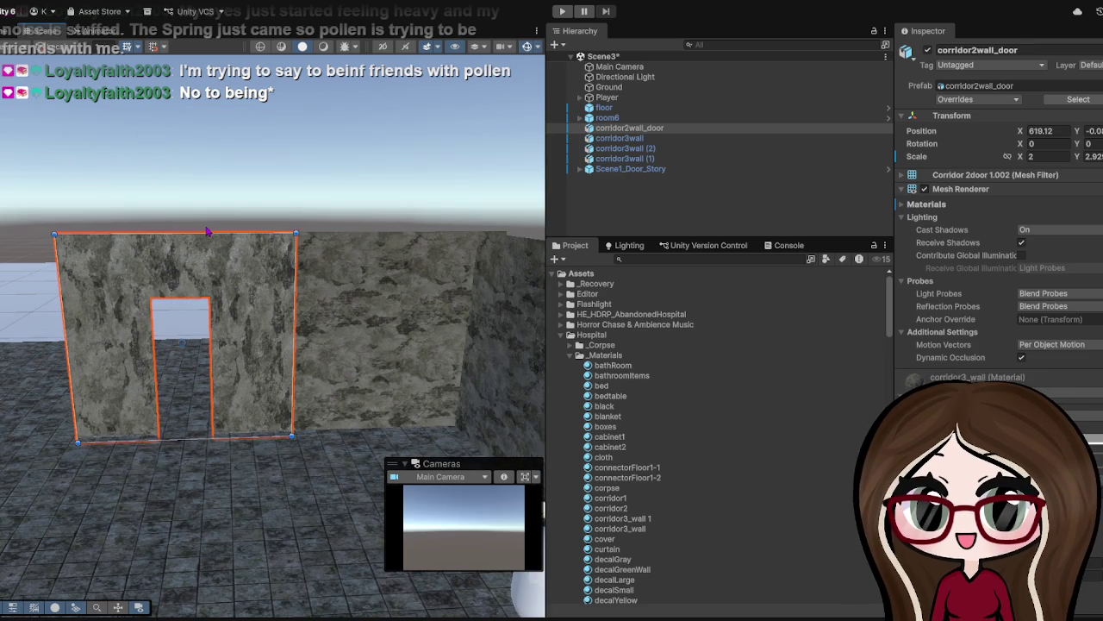
- Shorten the door wall to a Y scale of about 2.05 and view it with the door and player
left_click_drag(207, 233, 212, 298)
scroll(212, 298, "up", 3)
scroll(213, 299, "down", 5)
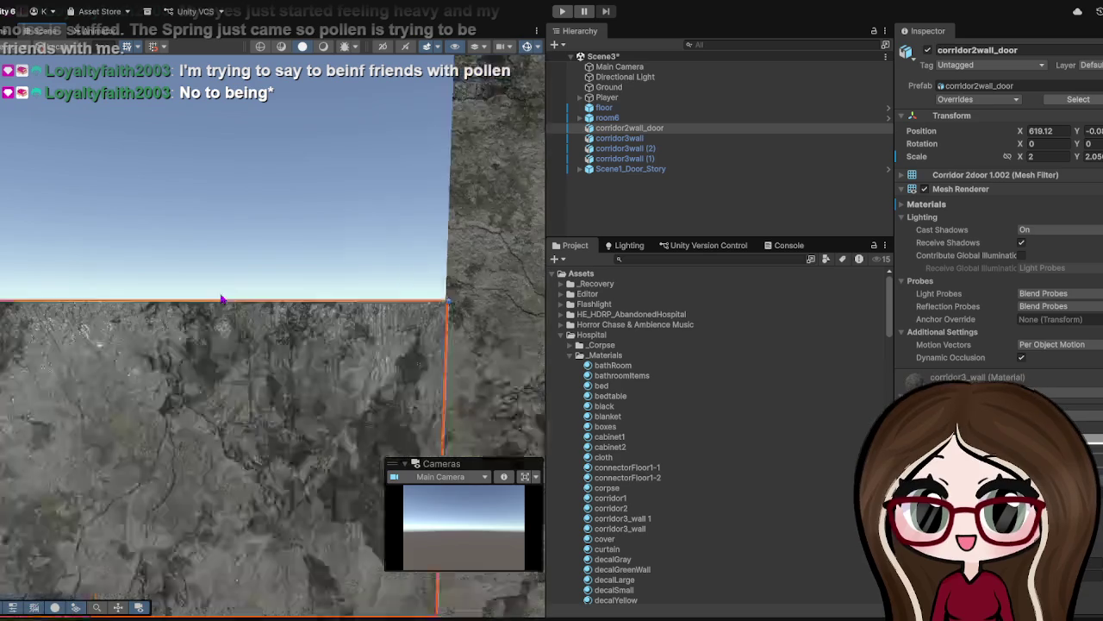
scroll(221, 305, "up", 4)
scroll(221, 374, "down", 2)
left_click_drag(220, 370, 0, 444)
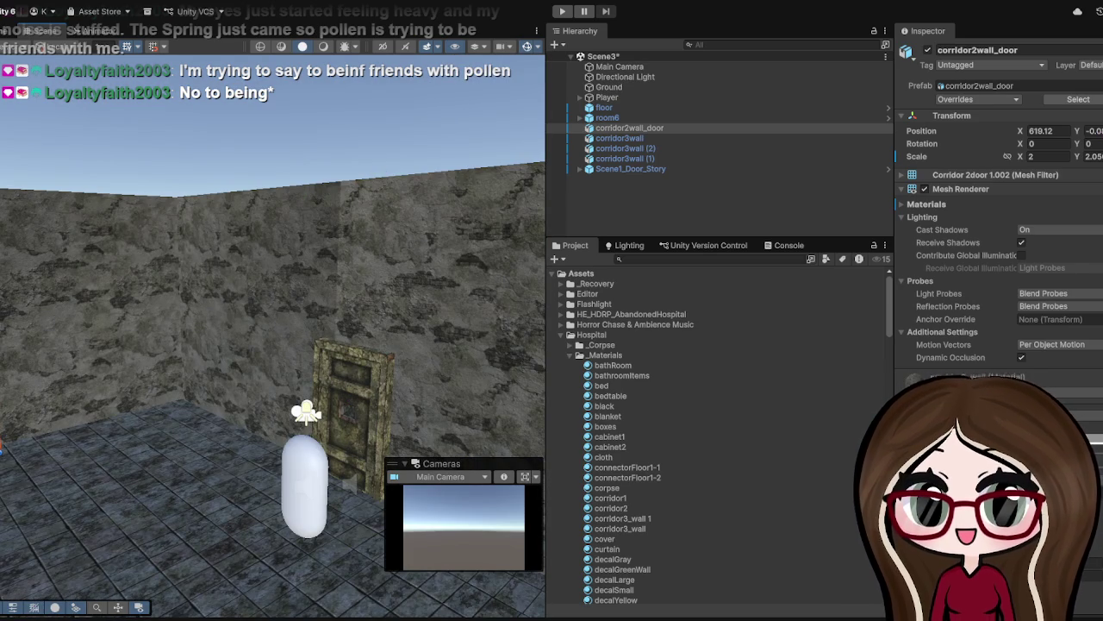
scroll(1067, 217, "down", 3)
scroll(1060, 218, "down", 2)
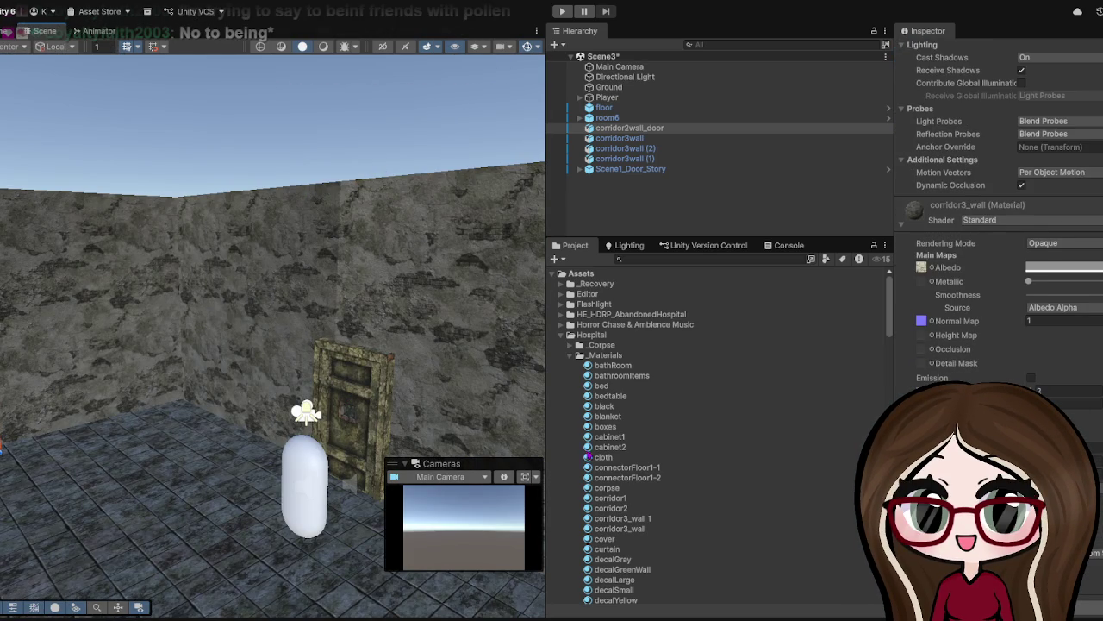
- Orbit around the room, deselect the shortened door wall, and select corridor3wall (2)
scroll(964, 349, "down", 1)
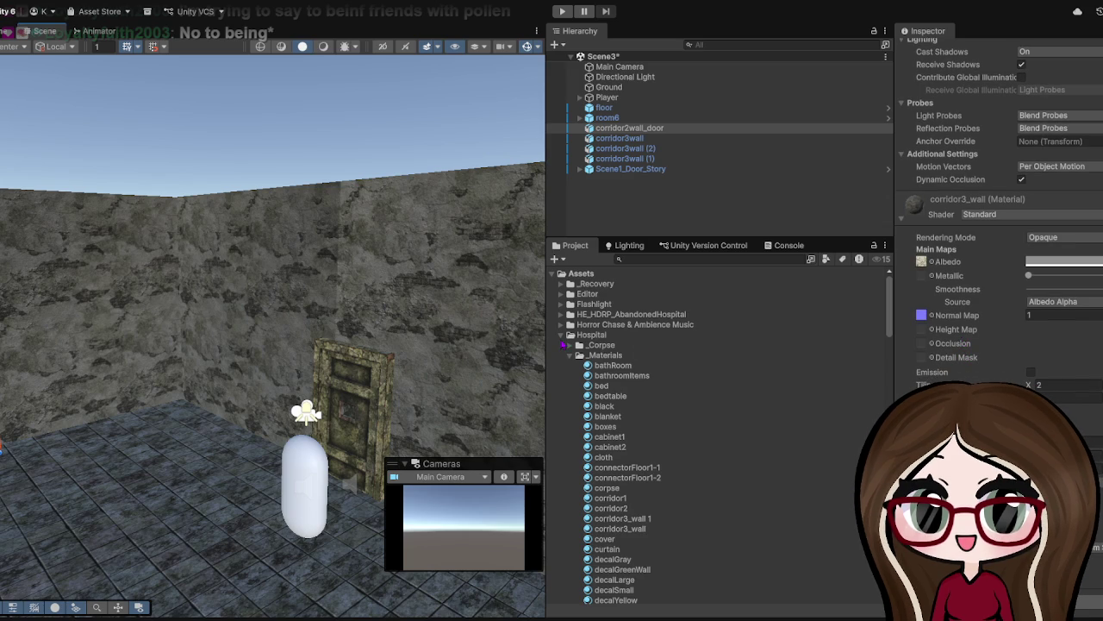
mouse_move(406, 337)
left_mouse_down()
mouse_move(392, 296)
mouse_move(348, 261)
mouse_move(290, 264)
mouse_move(369, 233)
left_mouse_up()
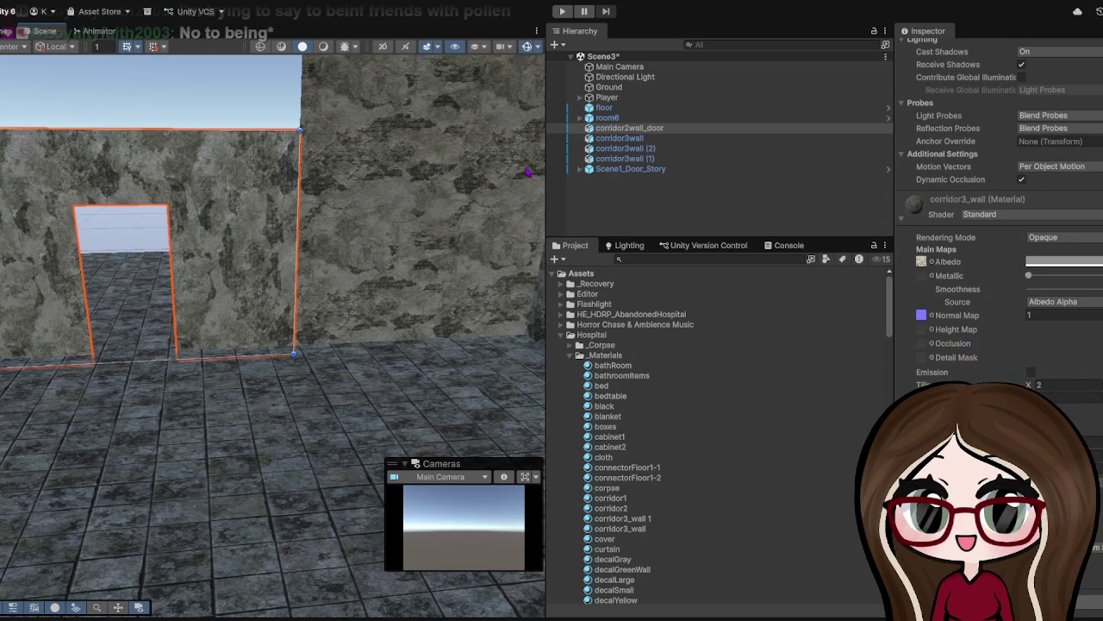
scroll(168, 280, "down", 5)
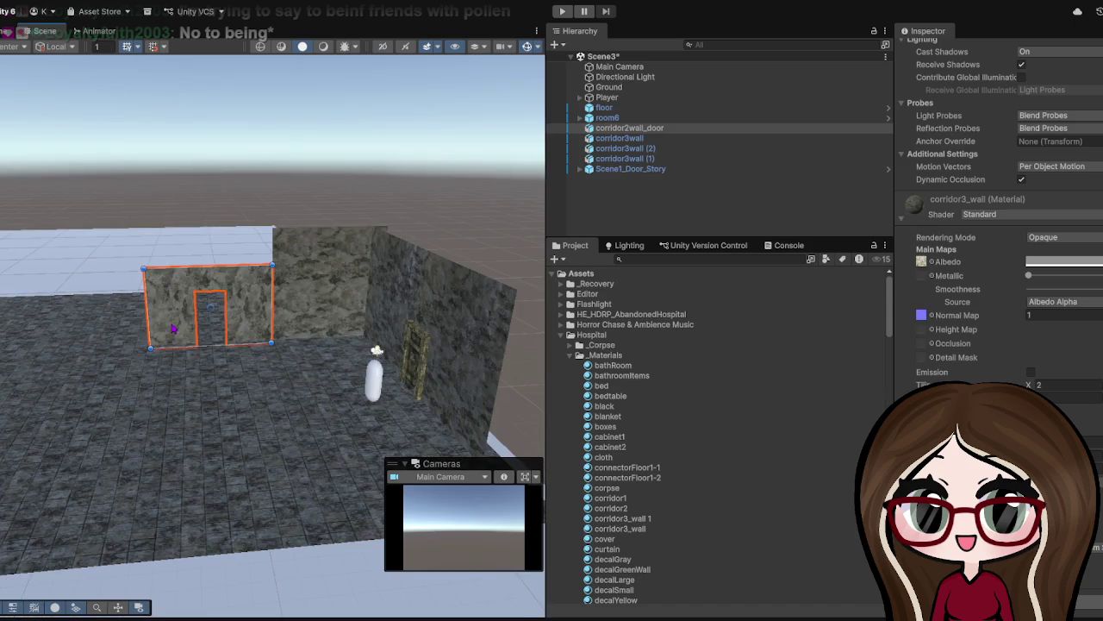
mouse_move(207, 307)
left_mouse_down()
mouse_move(211, 324)
mouse_move(276, 284)
mouse_move(249, 340)
mouse_move(180, 276)
mouse_move(193, 243)
mouse_move(158, 242)
left_mouse_up()
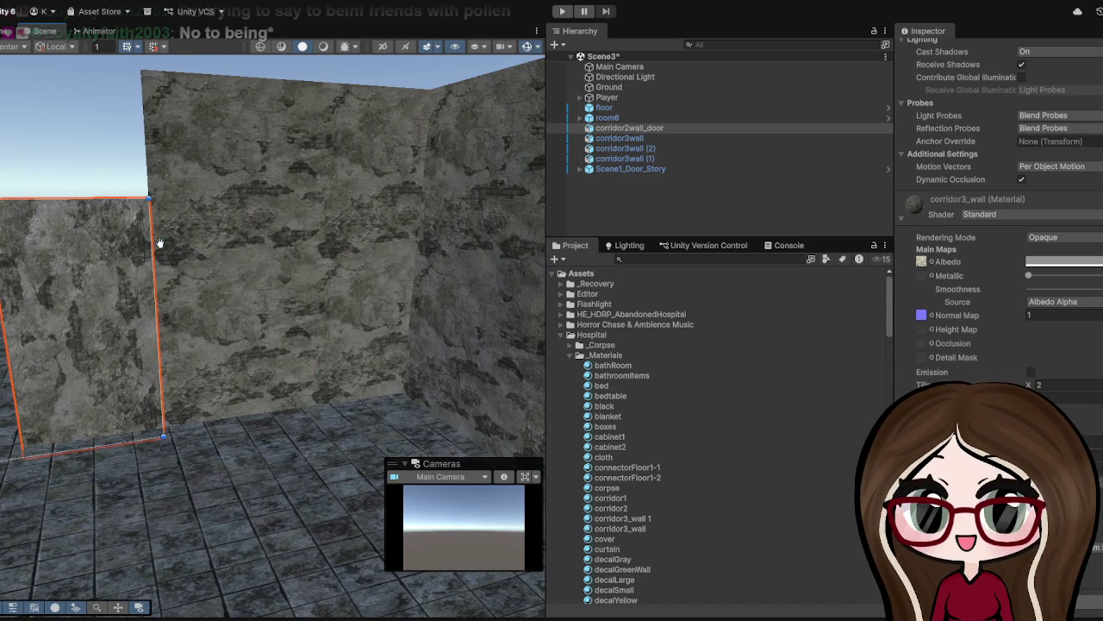
left_click(249, 333)
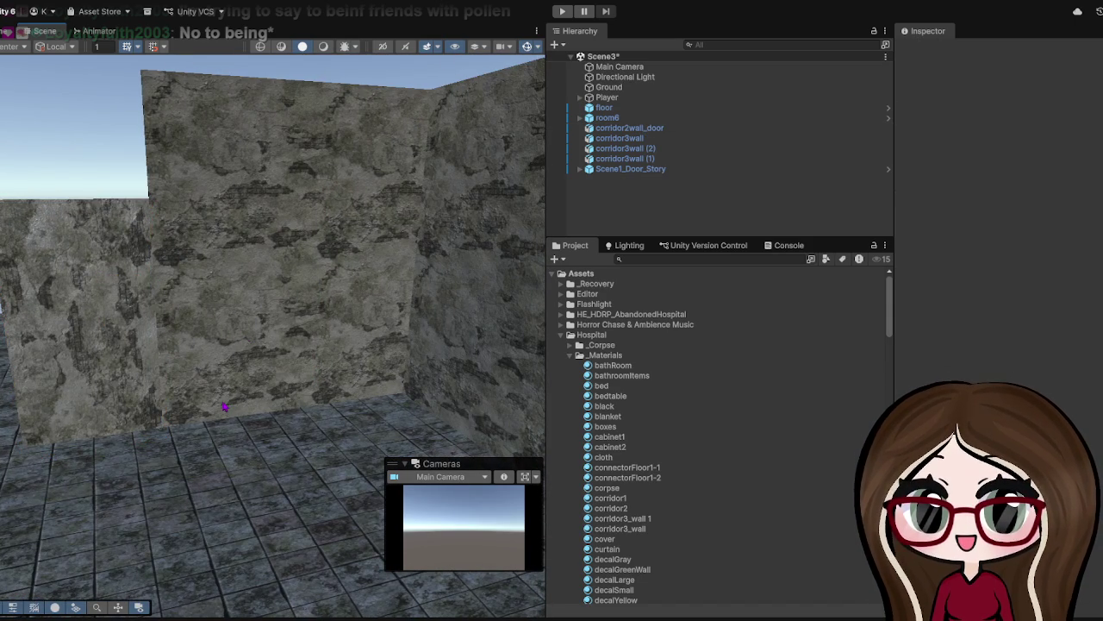
scroll(224, 408, "down", 5)
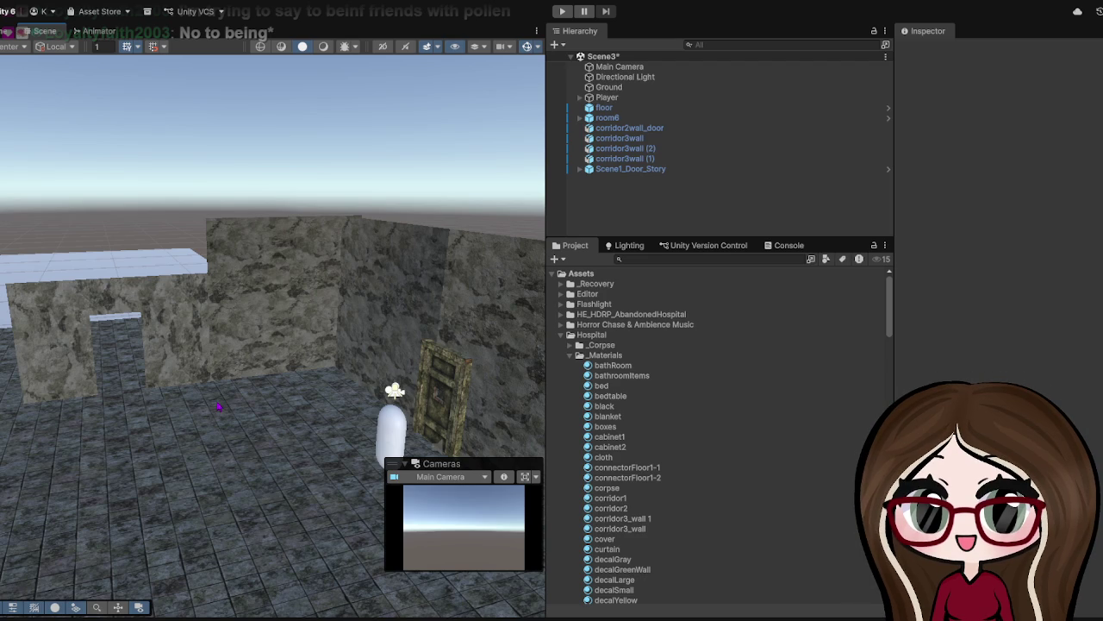
left_click_drag(426, 440, 397, 416)
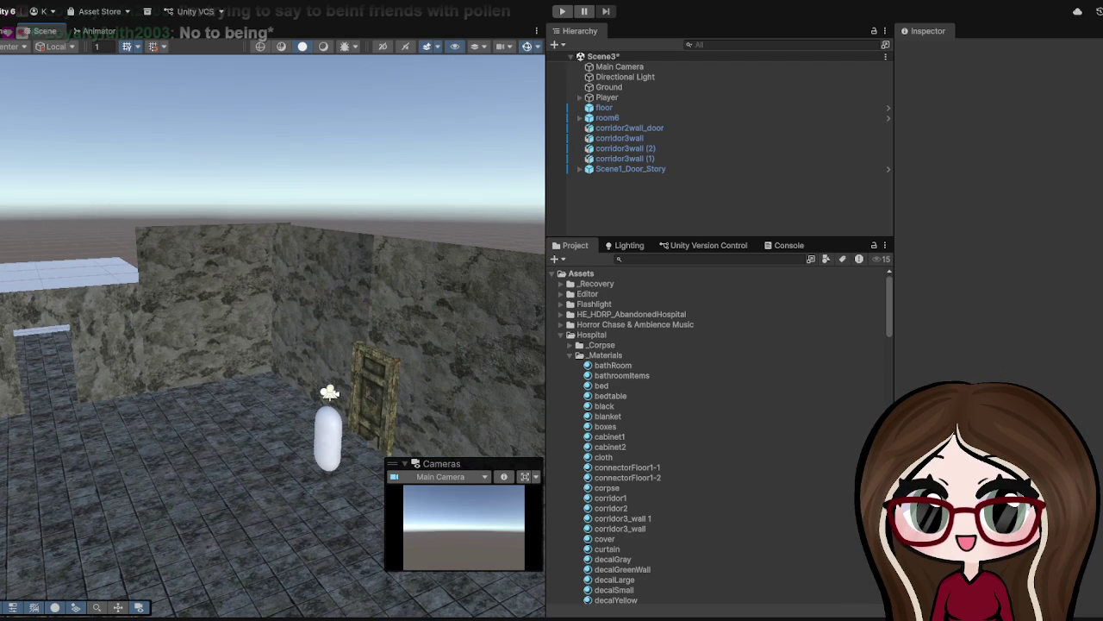
scroll(47, 286, "up", 5)
scroll(164, 377, "down", 5)
left_click(197, 337)
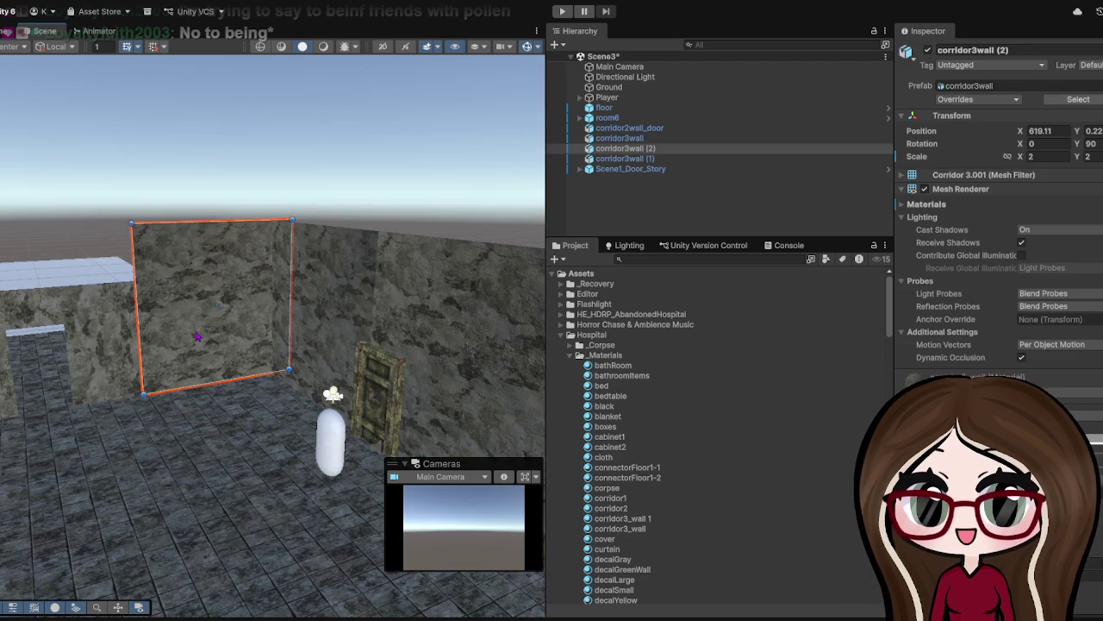
- Duplicate corridor3wall (2) as corridor3wall (3) and slide the copy left along X
scroll(197, 337, "down", 3)
key("ctrl+d")
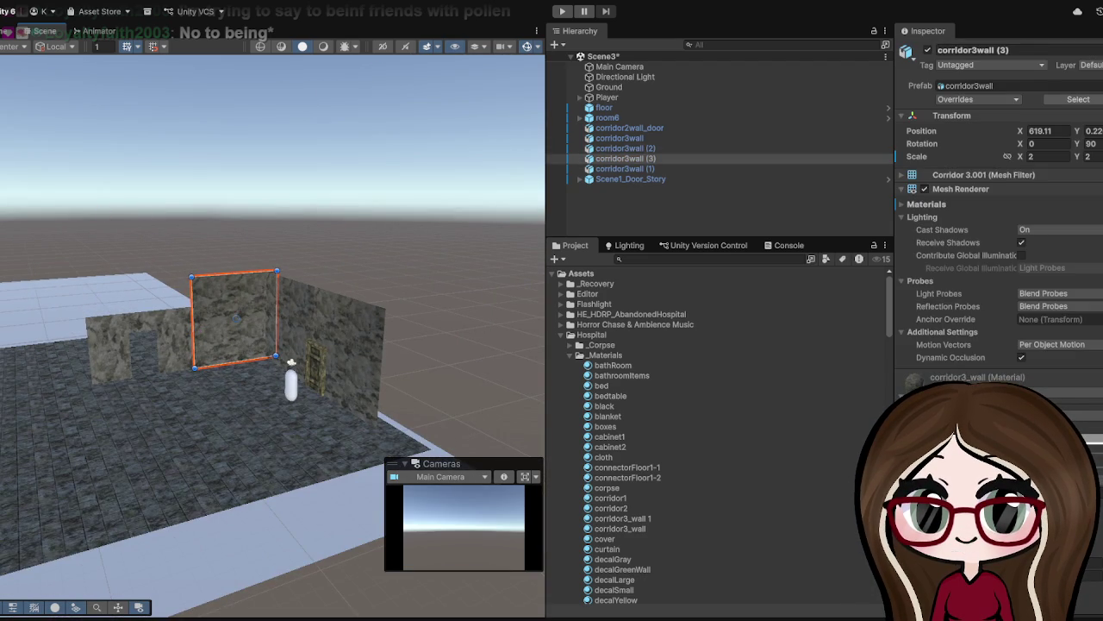
key("w")
mouse_move(205, 321)
left_mouse_down()
mouse_move(26, 345)
mouse_move(2, 370)
left_mouse_up()
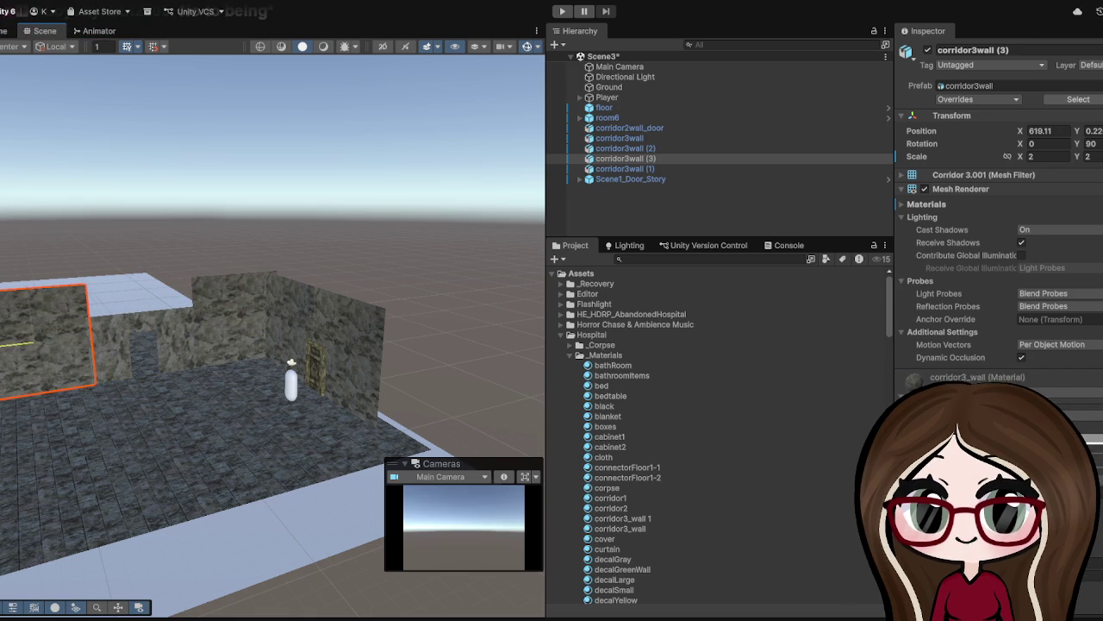
scroll(273, 337, "up", 5)
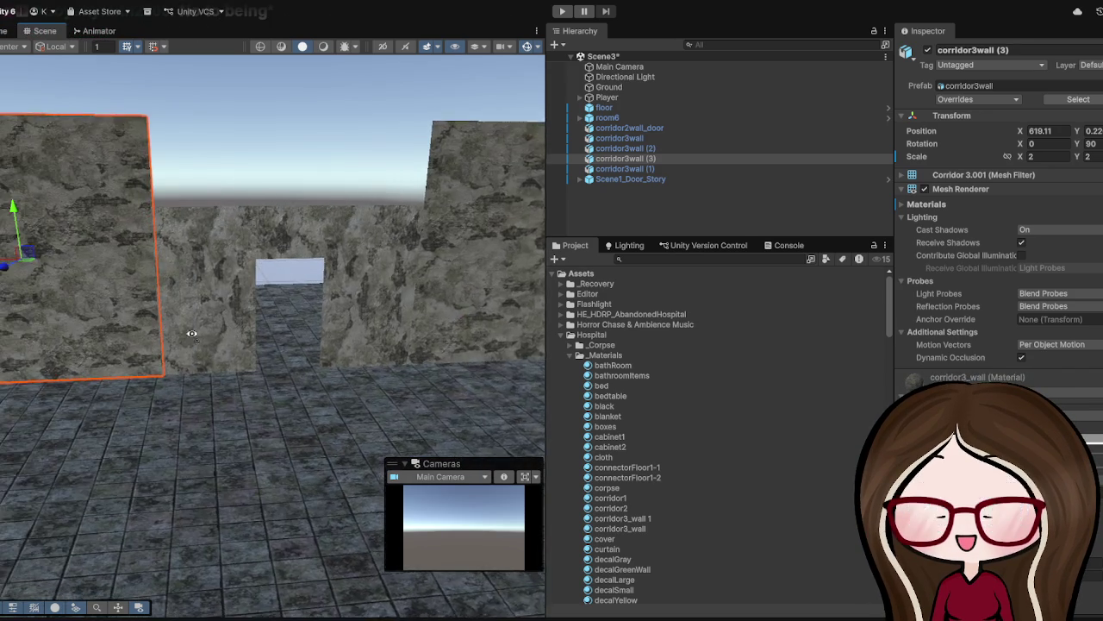
scroll(340, 387, "up", 5)
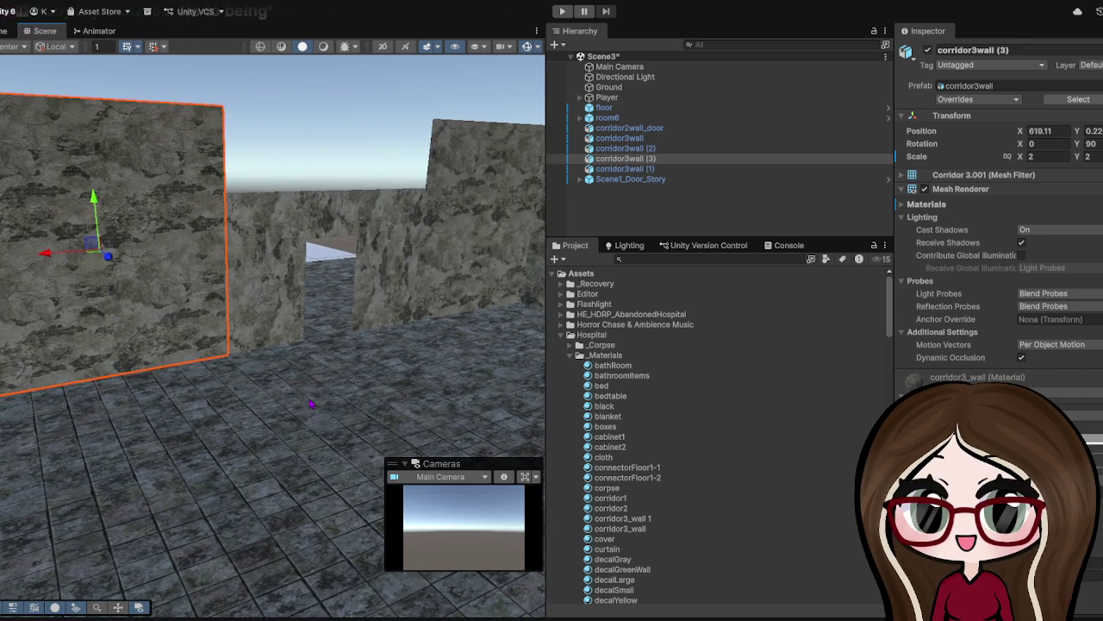
left_click(353, 388)
scroll(144, 218, "up", 5)
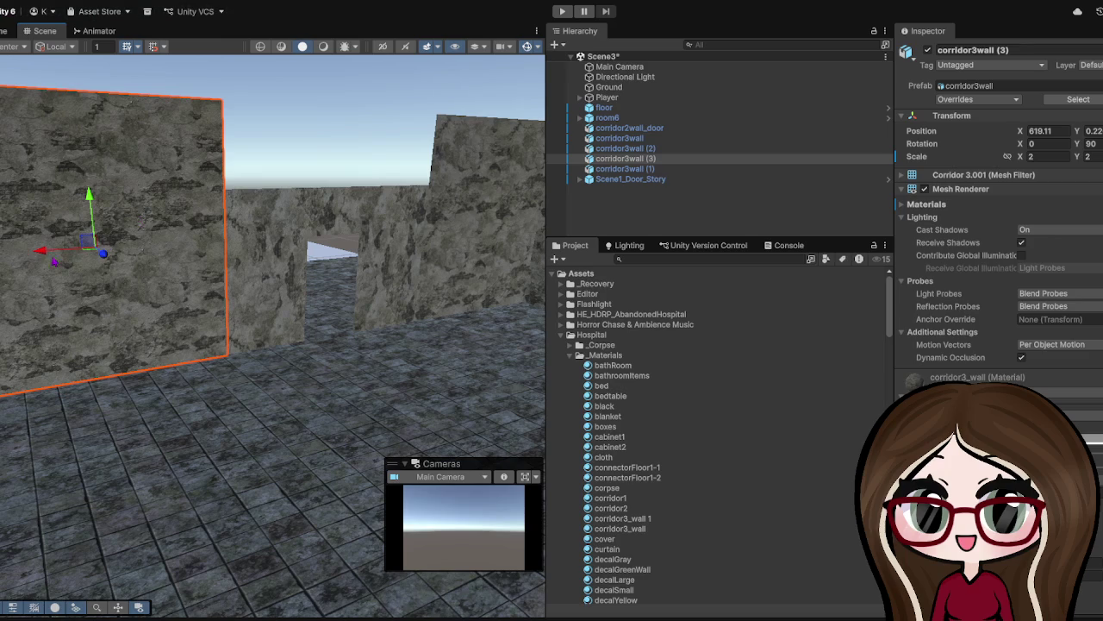
mouse_move(39, 263)
left_mouse_down()
mouse_move(29, 258)
mouse_move(40, 265)
left_mouse_up()
- Reselect corridor3wall (3) and shift it slightly right to sit among the partition walls
left_click(190, 399)
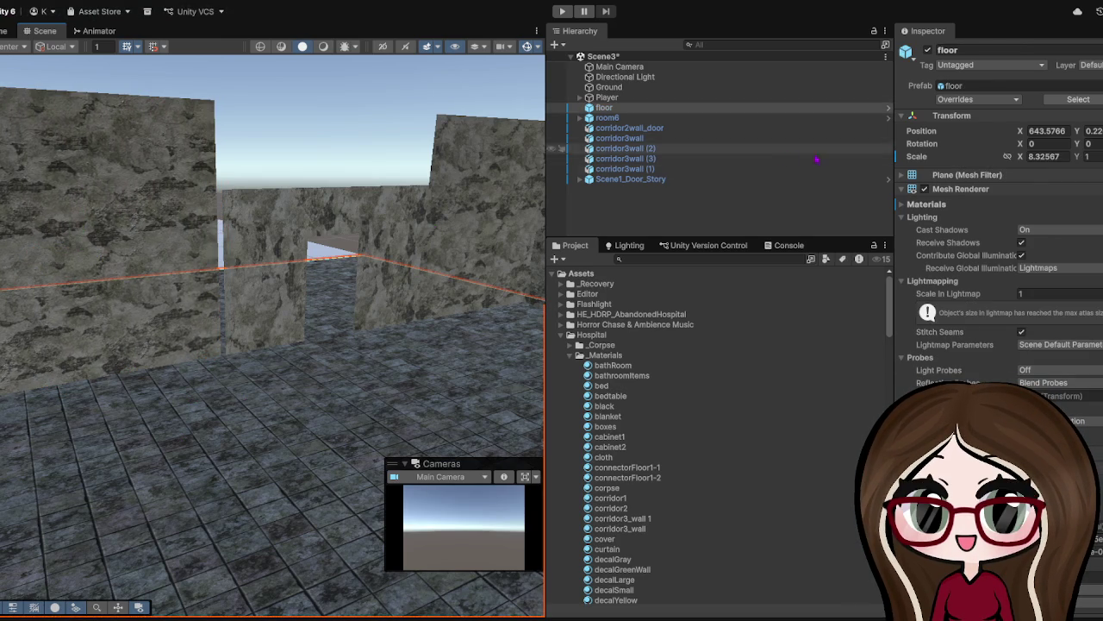
scroll(240, 283, "up", 3)
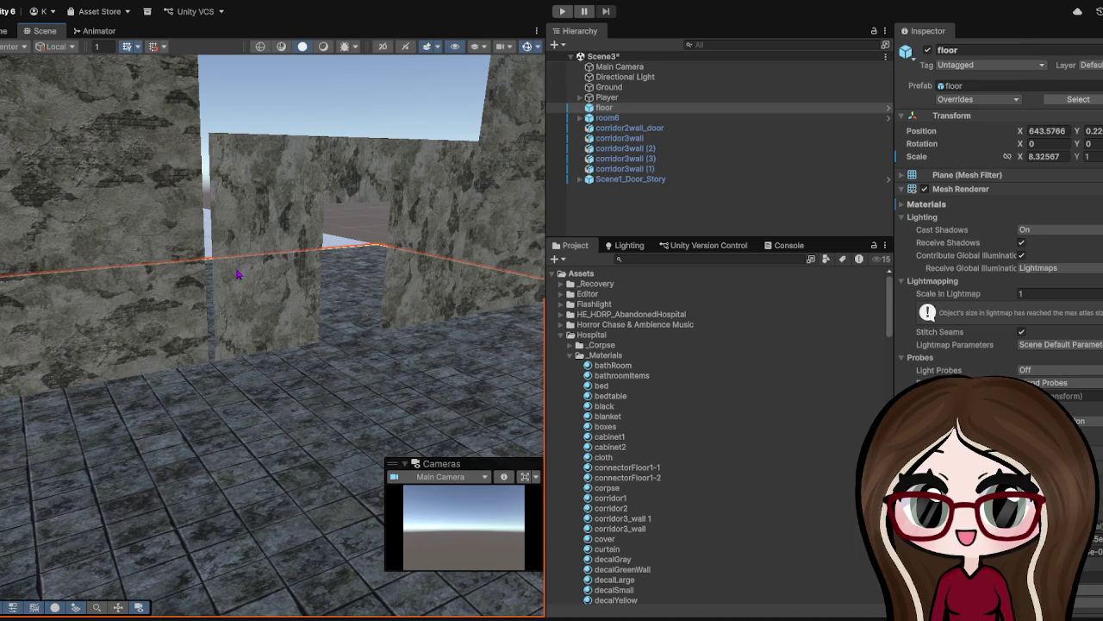
scroll(312, 311, "up", 3)
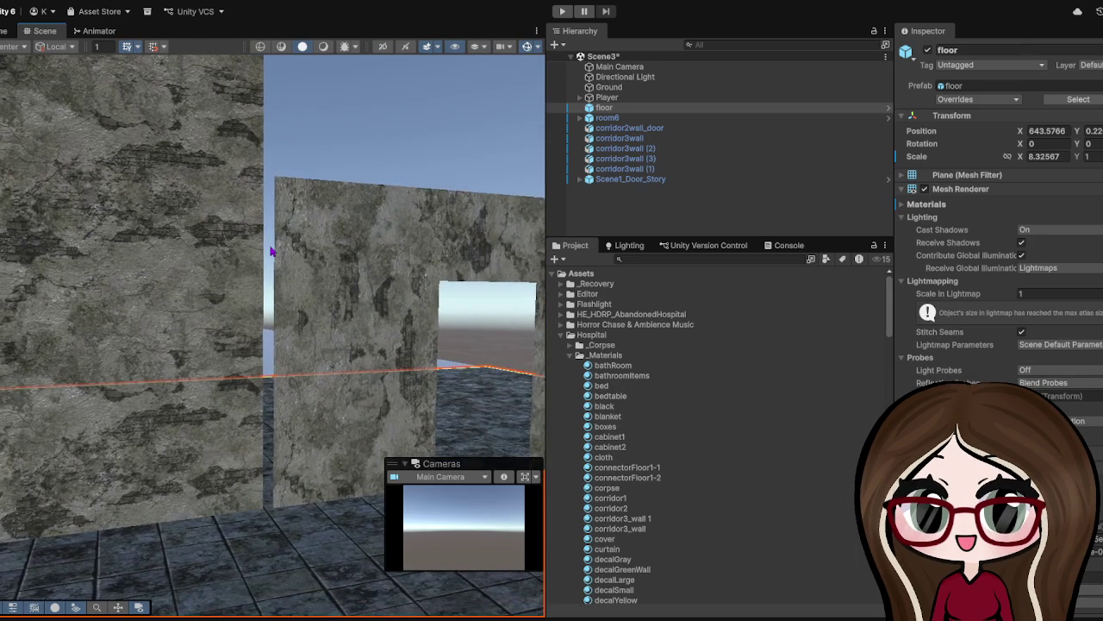
scroll(241, 295, "up", 3)
left_click(178, 446)
scroll(130, 429, "down", 3)
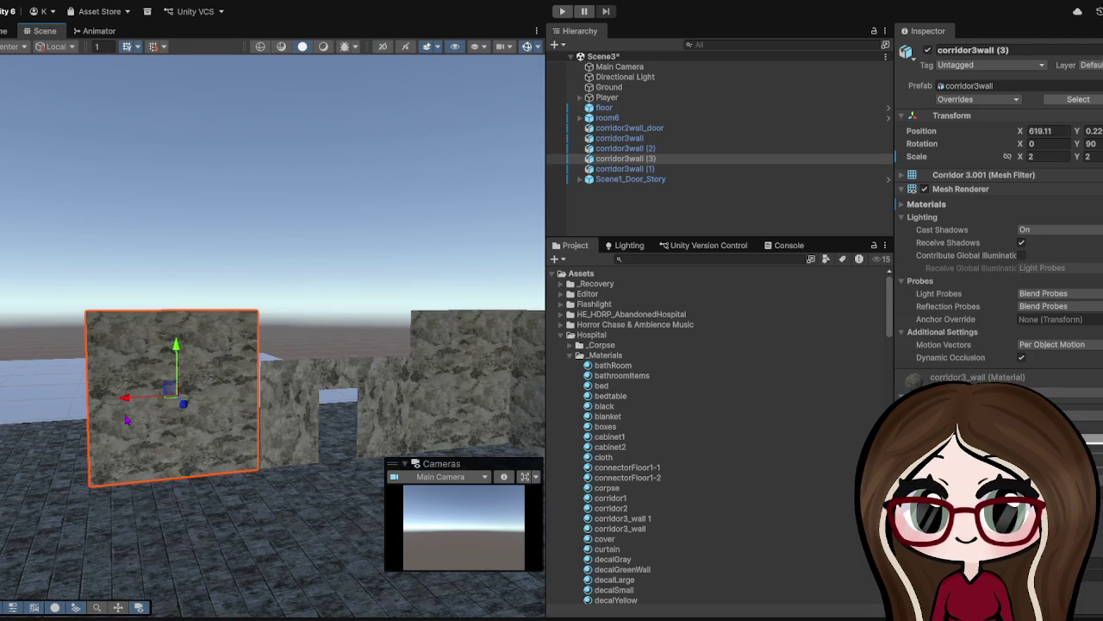
scroll(130, 423, "up", 2)
scroll(75, 439, "up", 1)
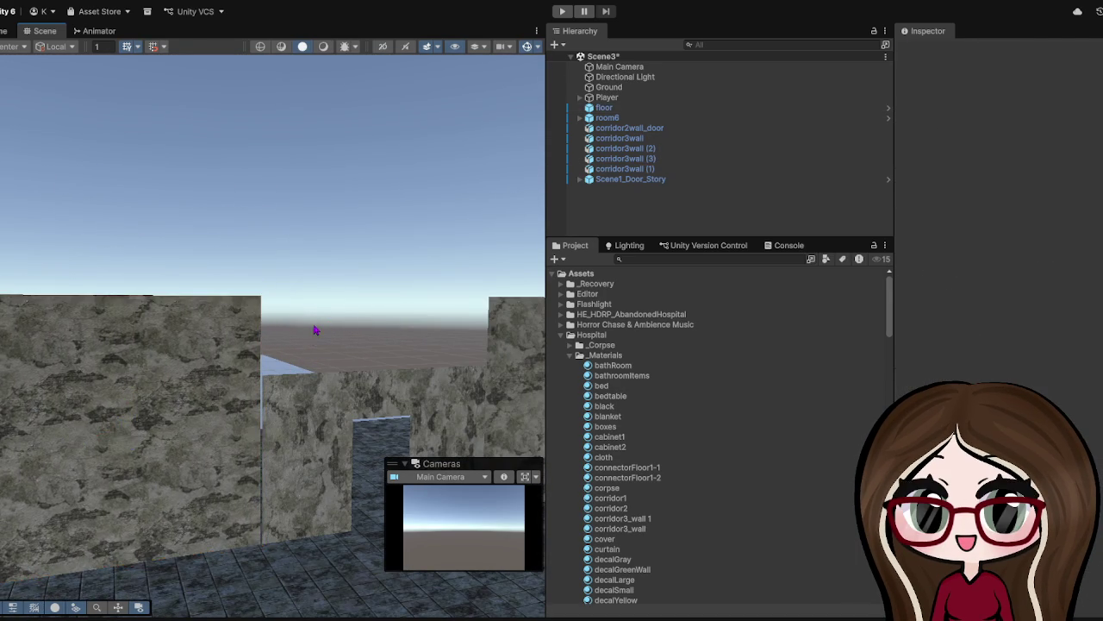
left_click_drag(325, 323, 325, 405)
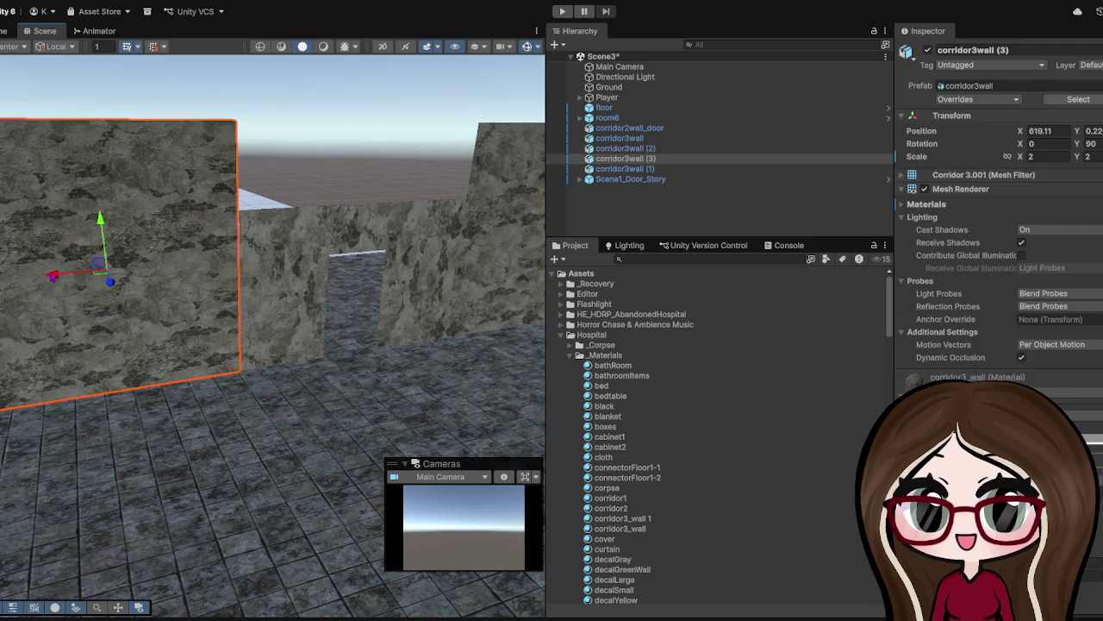
left_click_drag(54, 274, 57, 274)
- Deselect the wall and inspect the stone walls and floor from close and far views
left_click(298, 152)
scroll(291, 201, "up", 5)
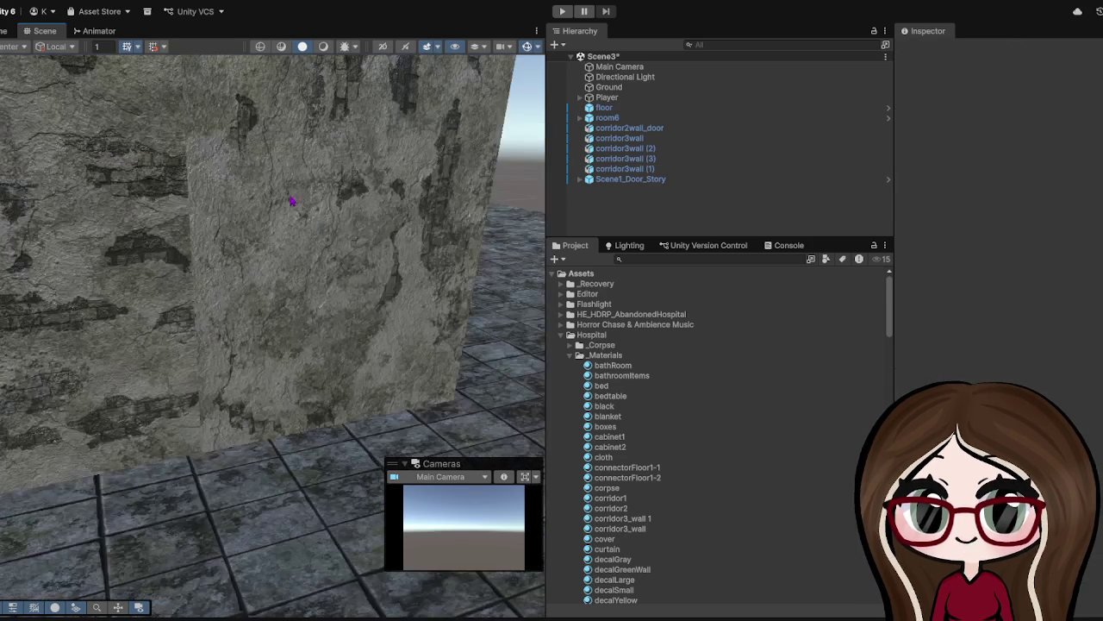
left_click_drag(292, 201, 133, 65)
mouse_move(122, 260)
left_mouse_down()
mouse_move(147, 365)
mouse_move(192, 374)
mouse_move(215, 342)
left_mouse_up()
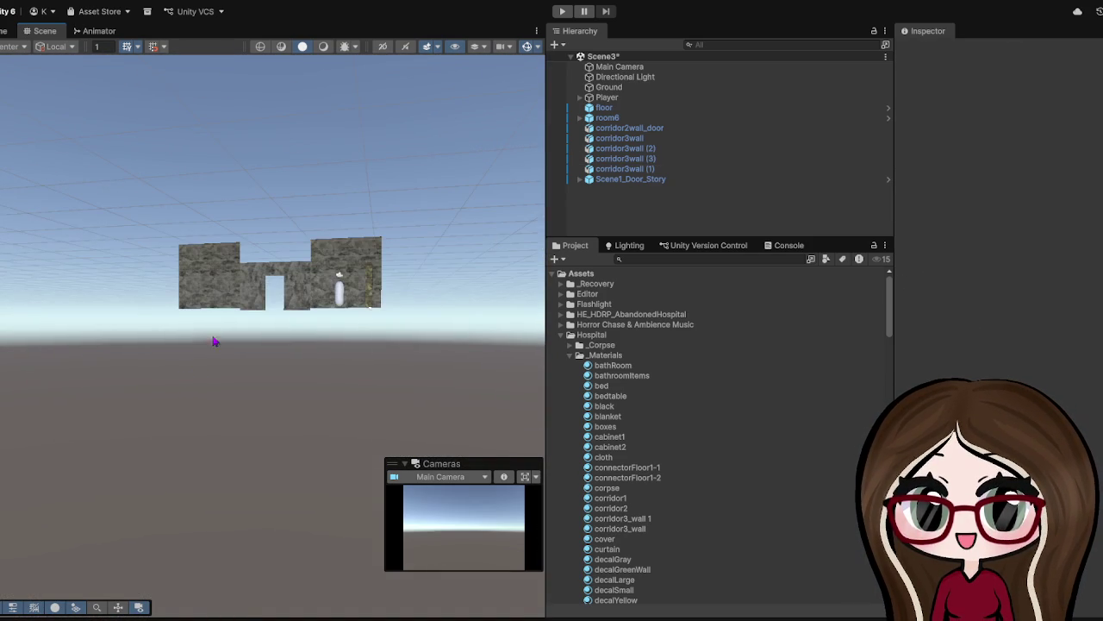
mouse_move(229, 252)
left_mouse_down()
mouse_move(221, 362)
mouse_move(274, 457)
mouse_move(278, 438)
mouse_move(254, 417)
mouse_move(305, 377)
mouse_move(253, 394)
mouse_move(291, 404)
mouse_move(313, 361)
mouse_move(320, 369)
mouse_move(310, 313)
left_mouse_up()
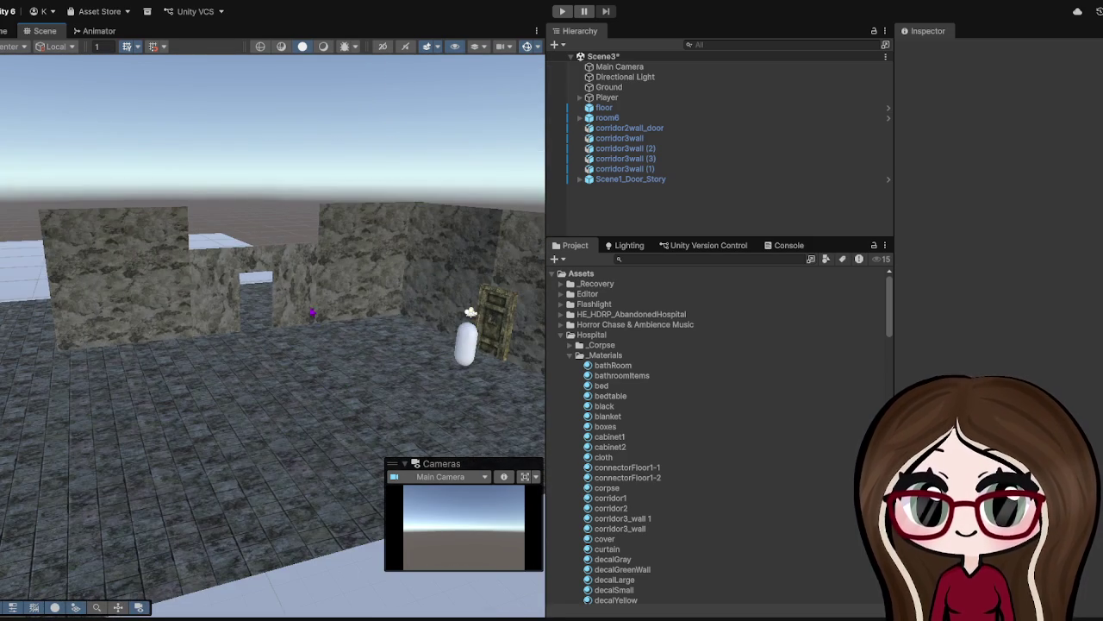
left_click(301, 288)
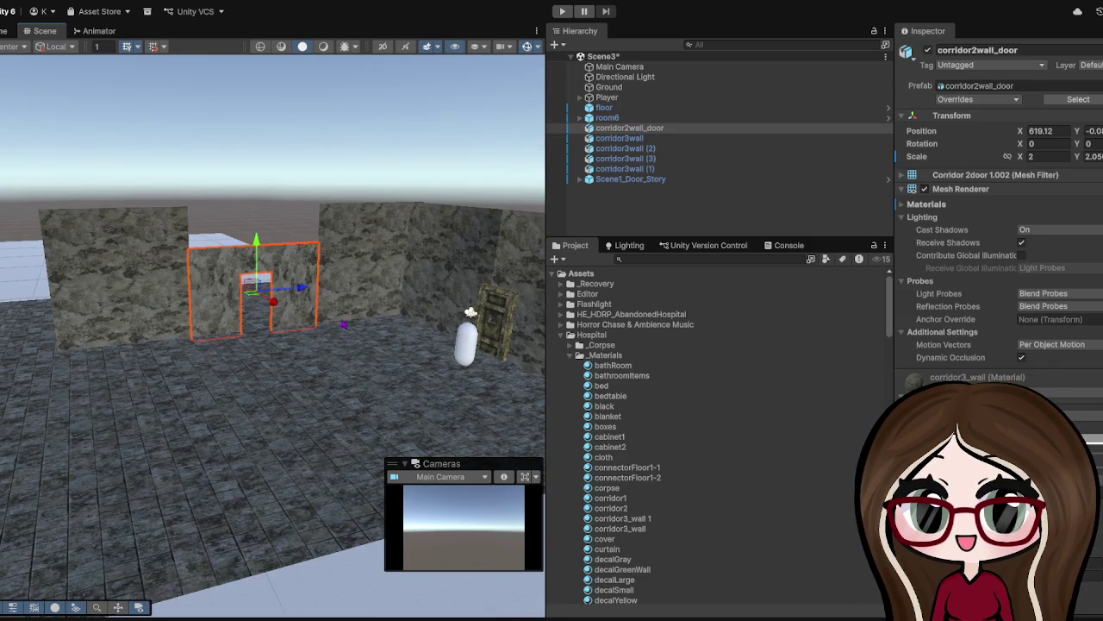
key("ctrl+d")
left_click_drag(304, 295, 32, 340)
scroll(98, 339, "up", 5)
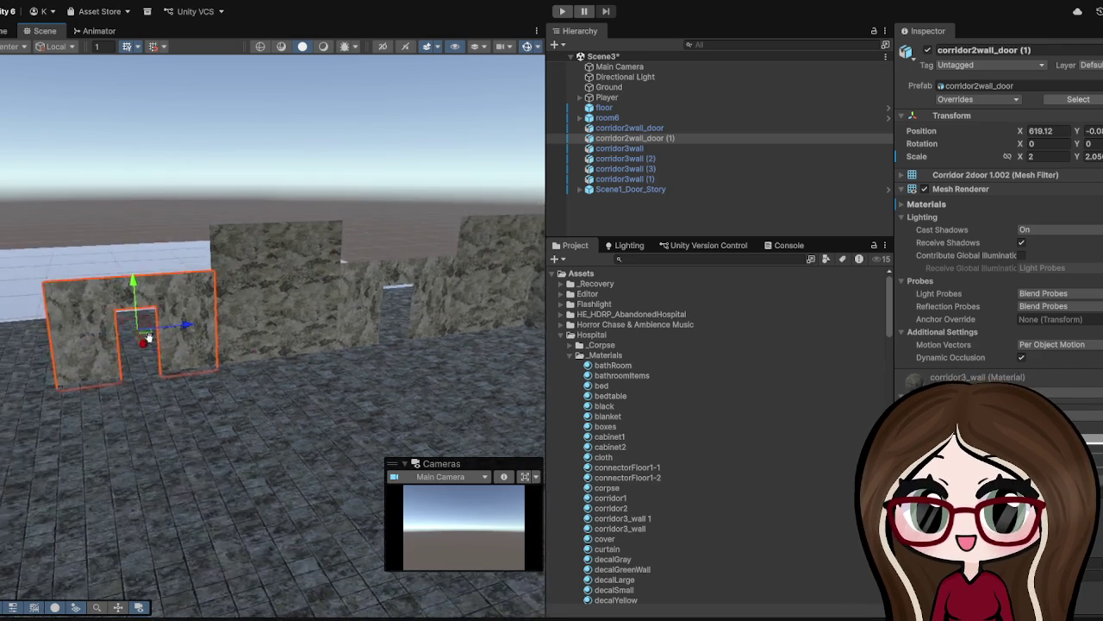
scroll(130, 342, "down", 2)
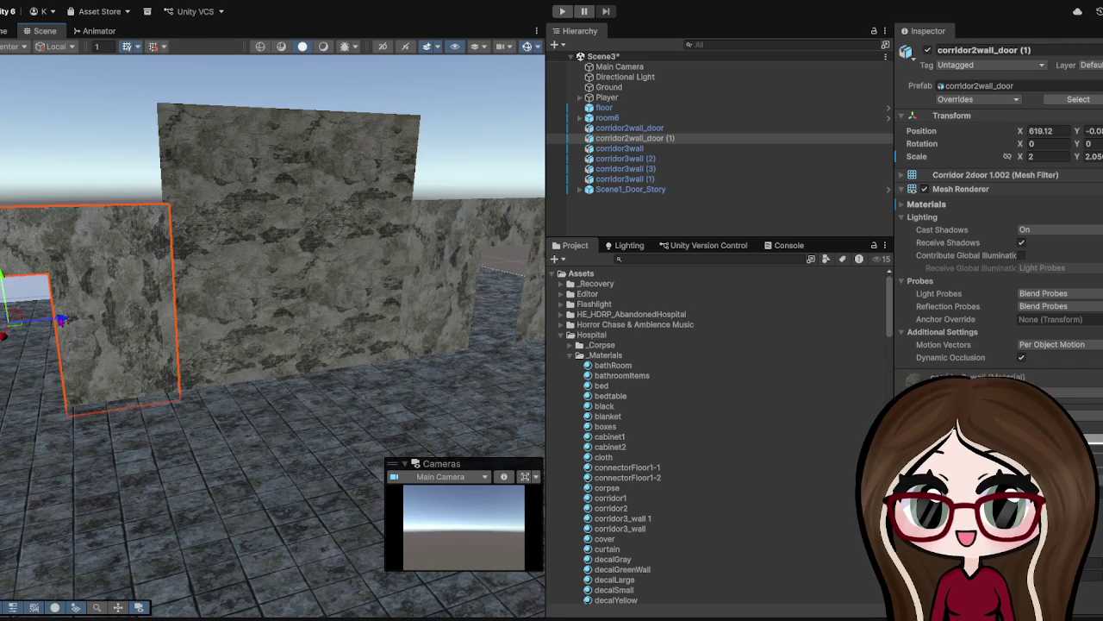
left_click_drag(60, 320, 56, 321)
left_click(179, 435)
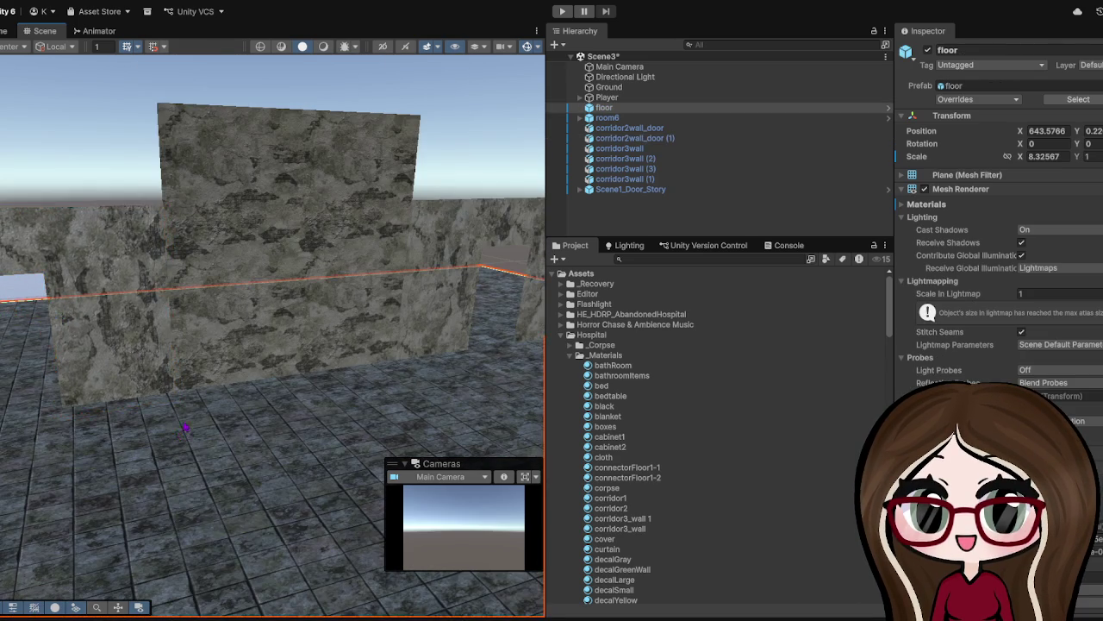
scroll(186, 423, "up", 3)
scroll(187, 418, "down", 10)
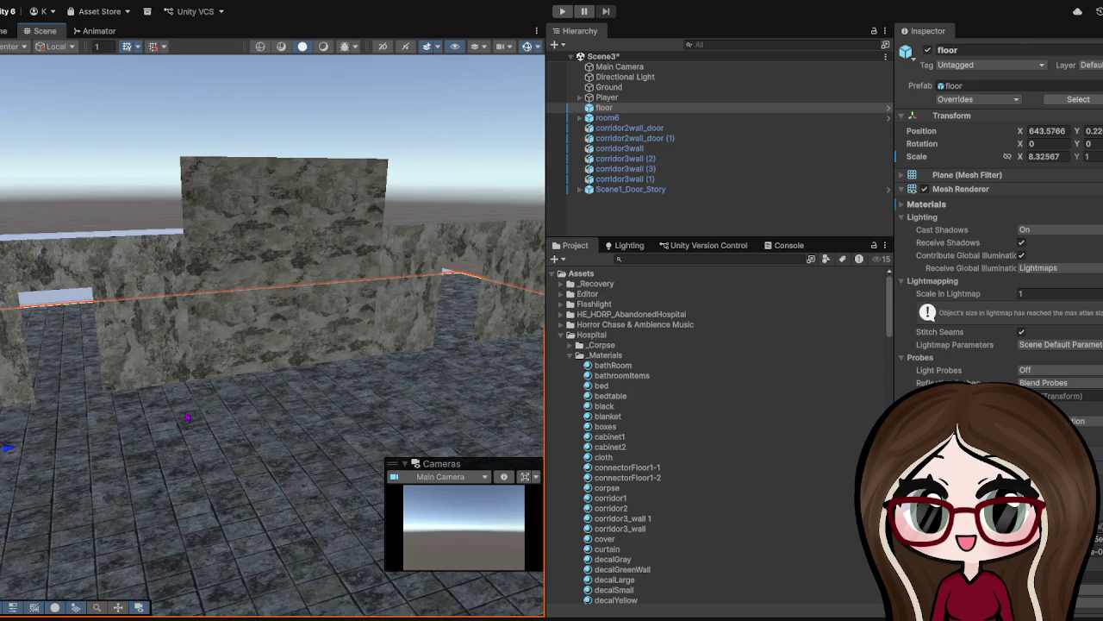
mouse_move(223, 394)
left_mouse_down()
mouse_move(256, 421)
mouse_move(392, 401)
left_mouse_up()
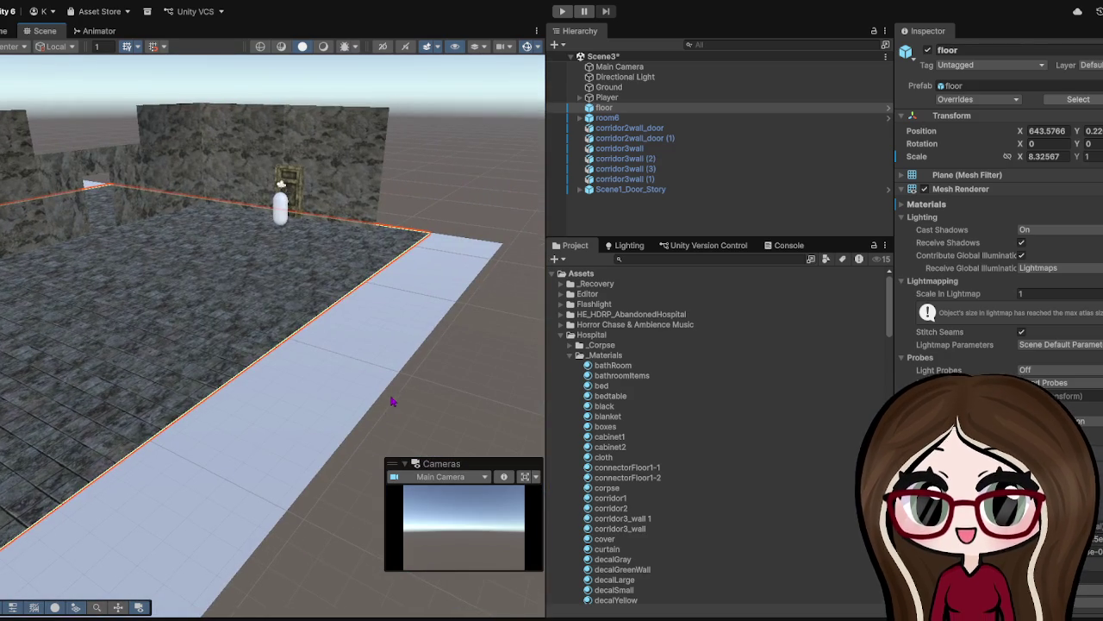
left_click(409, 115)
mouse_move(157, 223)
left_mouse_down()
mouse_move(221, 261)
mouse_move(375, 266)
mouse_move(301, 300)
left_mouse_up()
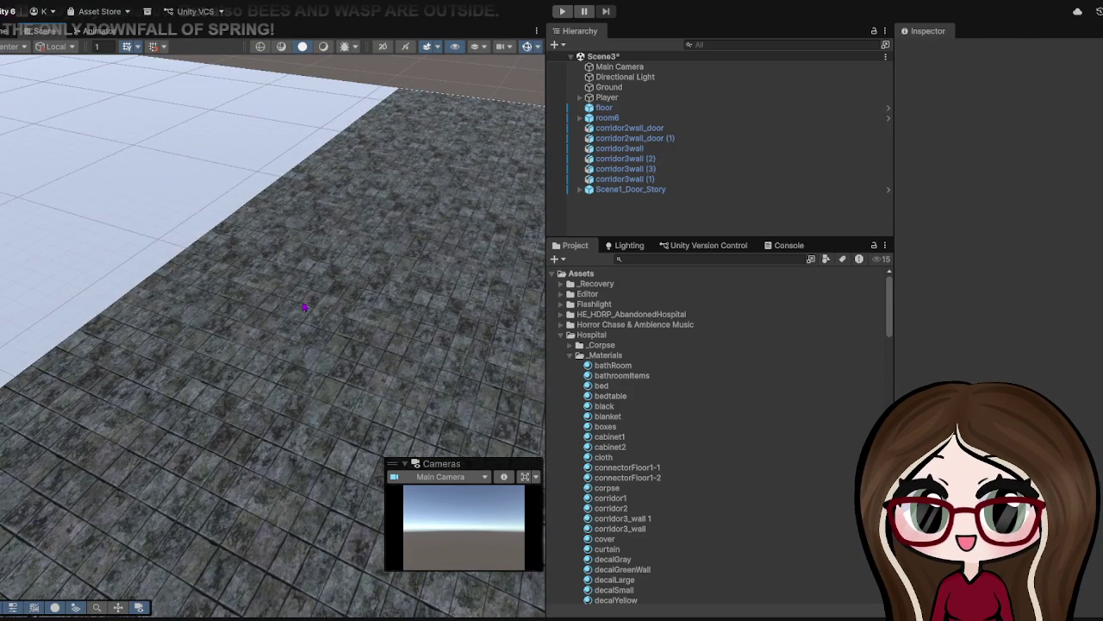
mouse_move(129, 254)
left_mouse_down()
mouse_move(328, 207)
mouse_move(401, 207)
left_mouse_up()
mouse_move(317, 239)
left_mouse_down()
mouse_move(270, 238)
mouse_move(293, 332)
mouse_move(177, 389)
left_mouse_up()
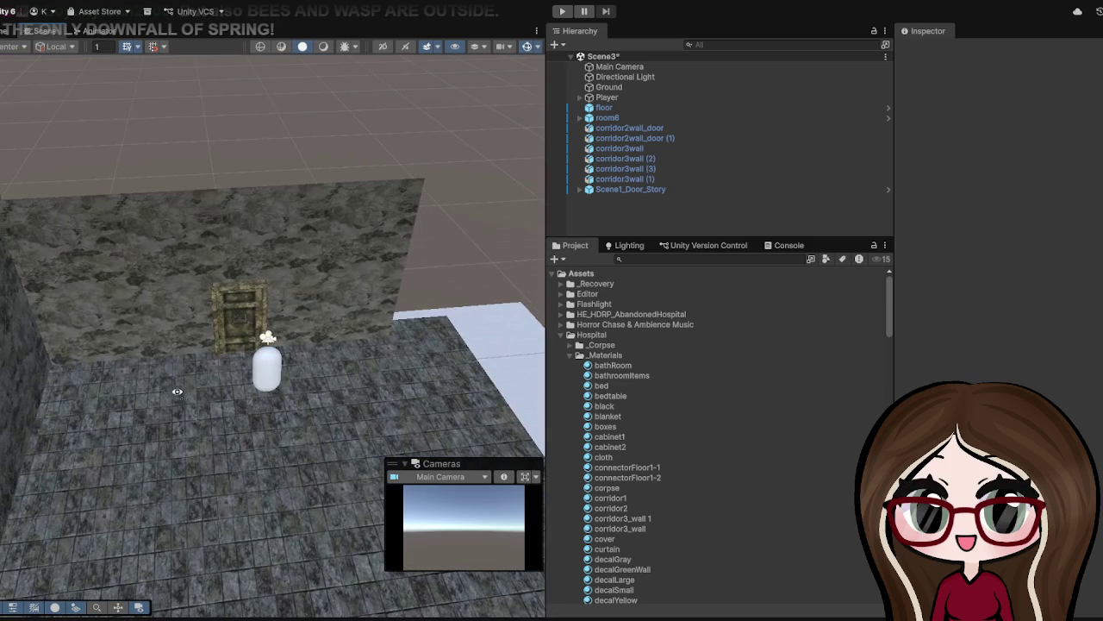
- Duplicate corridor3wall and corridor3wall (1), entering 90 for the copies' Y rotation
left_click(167, 308)
left_click(346, 276, "shift")
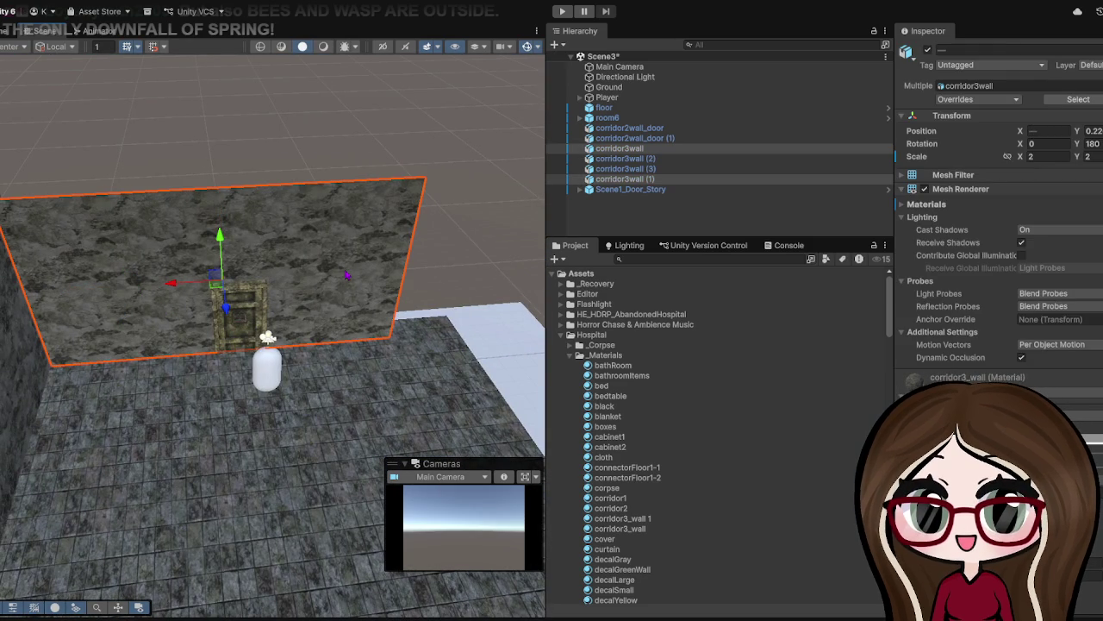
key("ctrl+d")
type("90")
key("Tab")
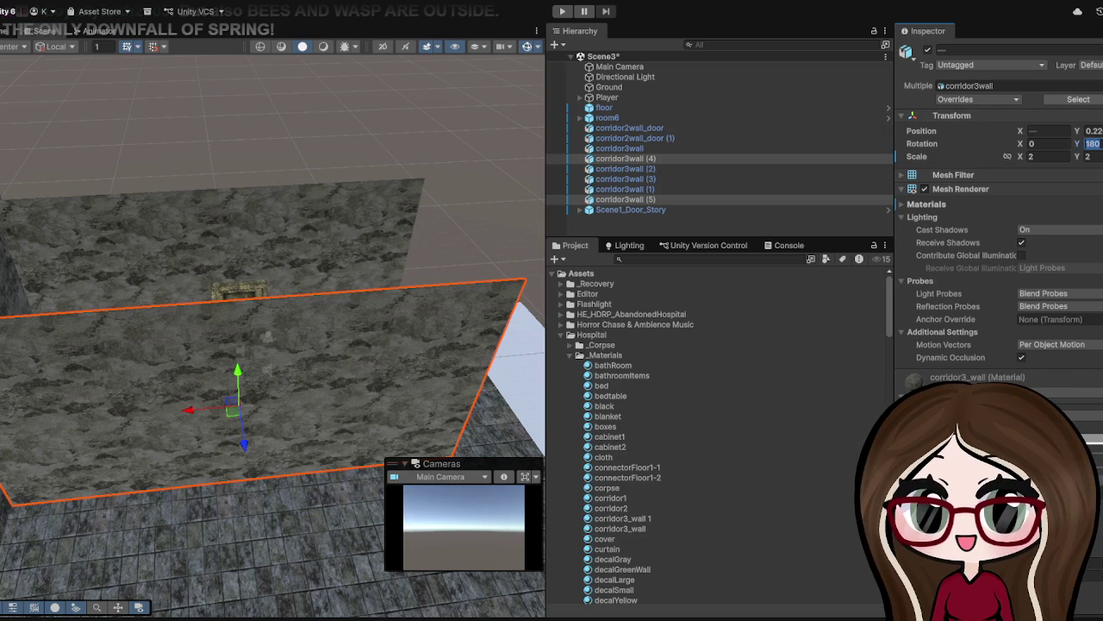
type("90")
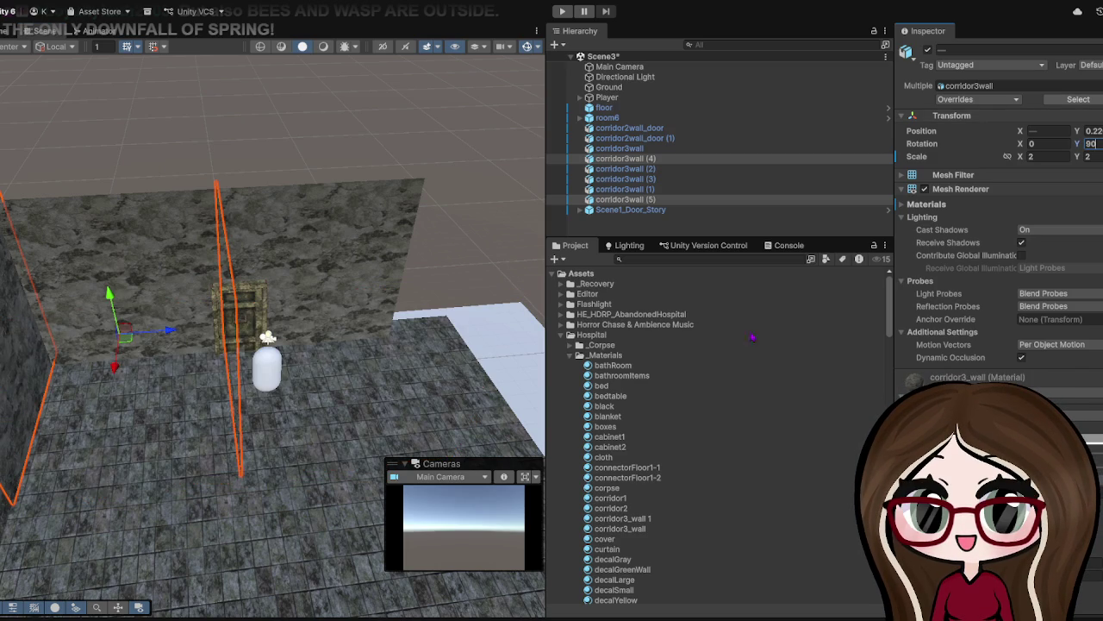
key("Escape")
- Duplicate another wall into corridor3wall (6), move it forward along Z, and set its Y rotation to 90
left_click(368, 282)
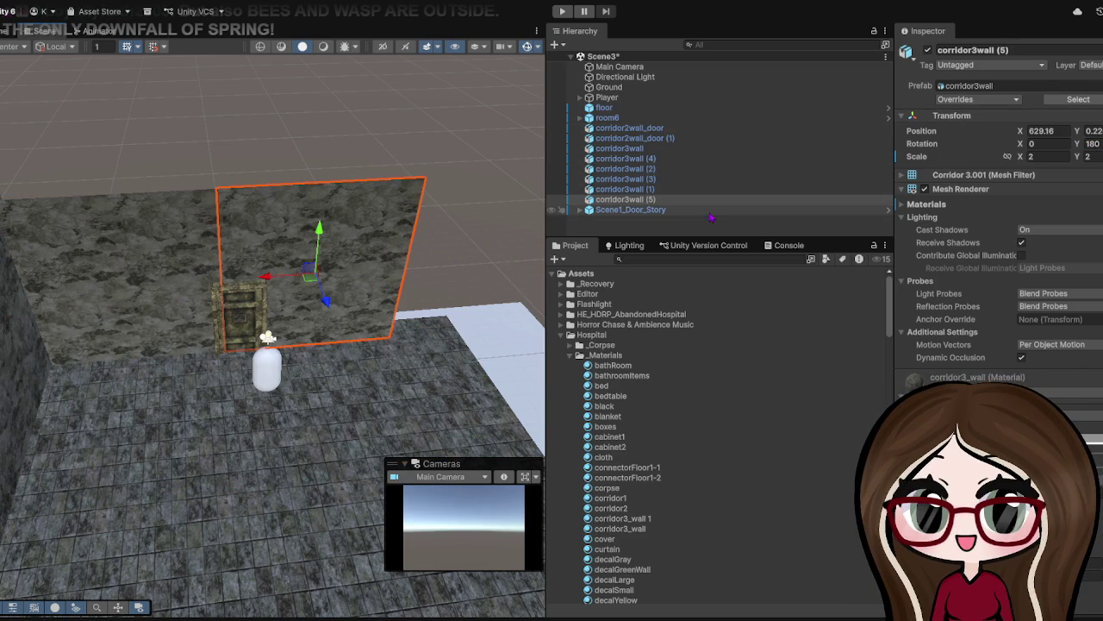
left_click(625, 159, "ctrl")
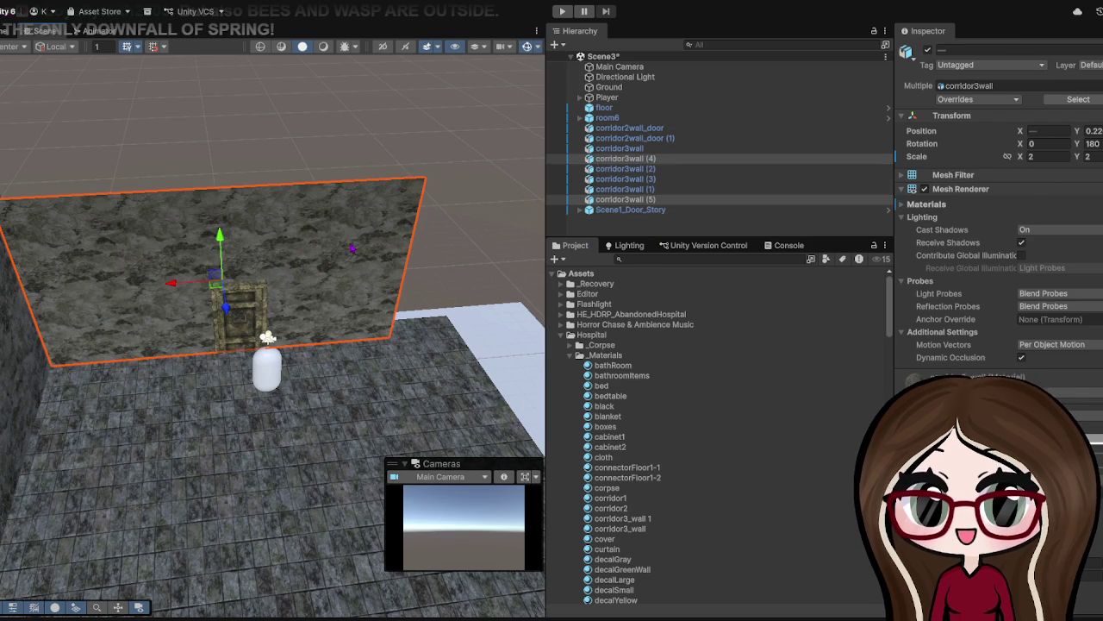
key("ctrl+d")
left_click_drag(327, 302, 383, 444)
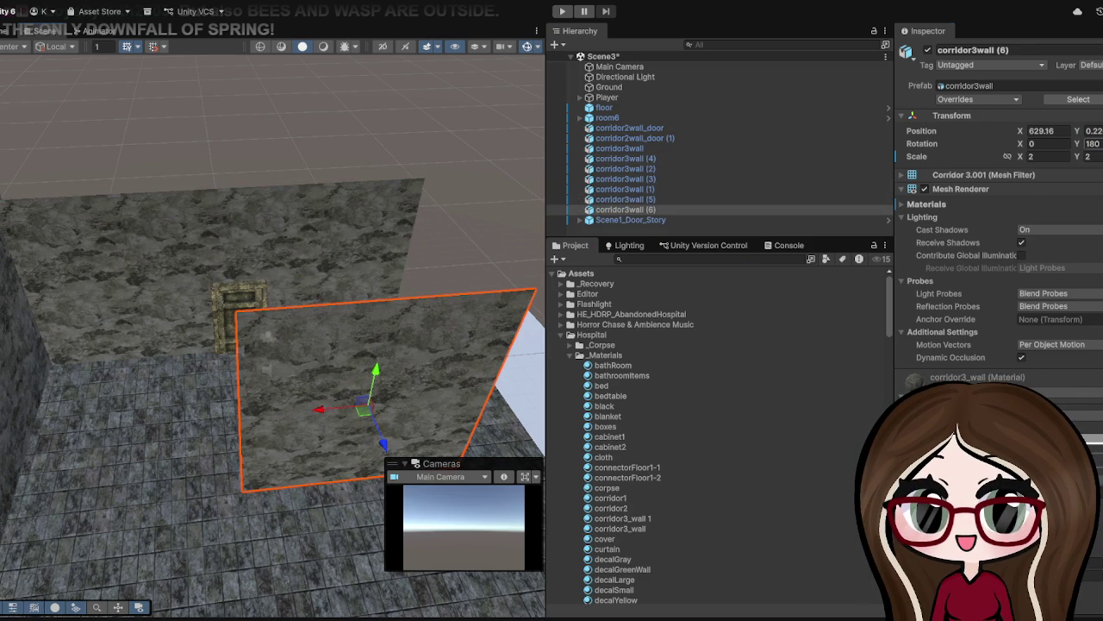
type("90")
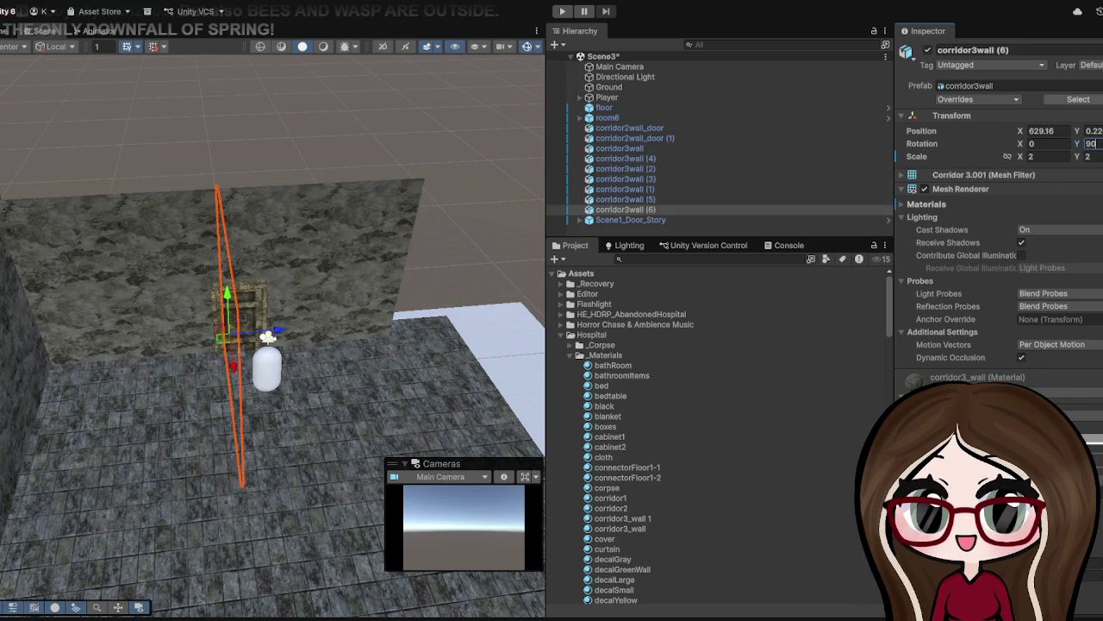
mouse_move(250, 452)
left_mouse_down()
mouse_move(353, 422)
mouse_move(215, 448)
left_mouse_up()
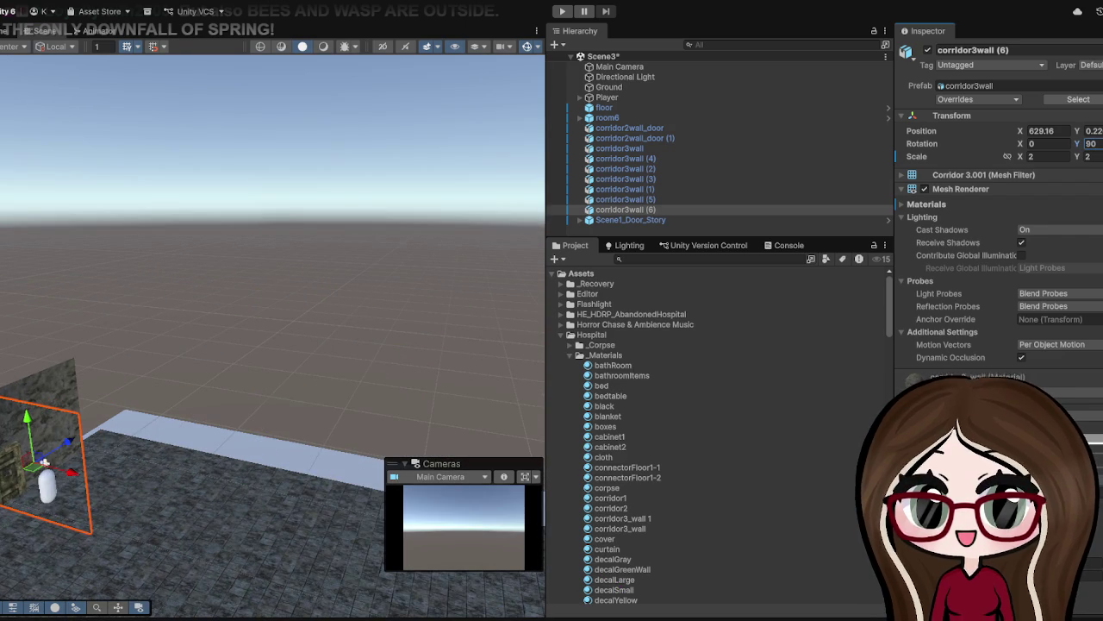
- Set corridor3wall (6)'s Y rotation to -90 and orbit to check it beside the player
left_click(1091, 143)
type("-90")
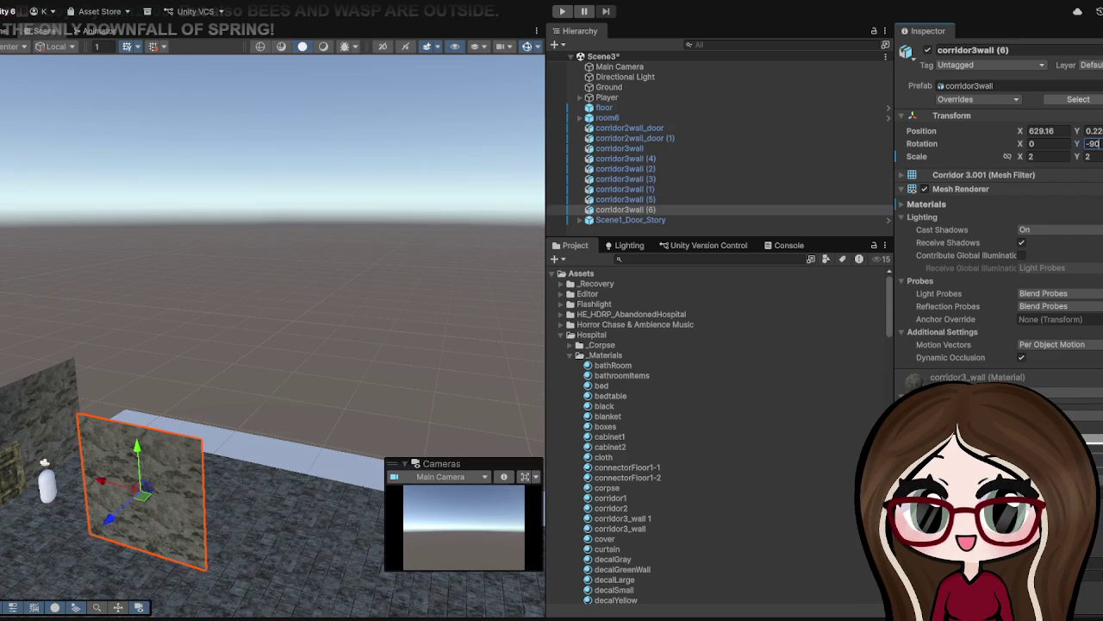
mouse_move(411, 225)
left_mouse_down()
mouse_move(366, 340)
mouse_move(517, 370)
mouse_move(345, 276)
mouse_move(143, 138)
mouse_move(140, 159)
left_mouse_up()
left_click_drag(245, 225, 379, 259)
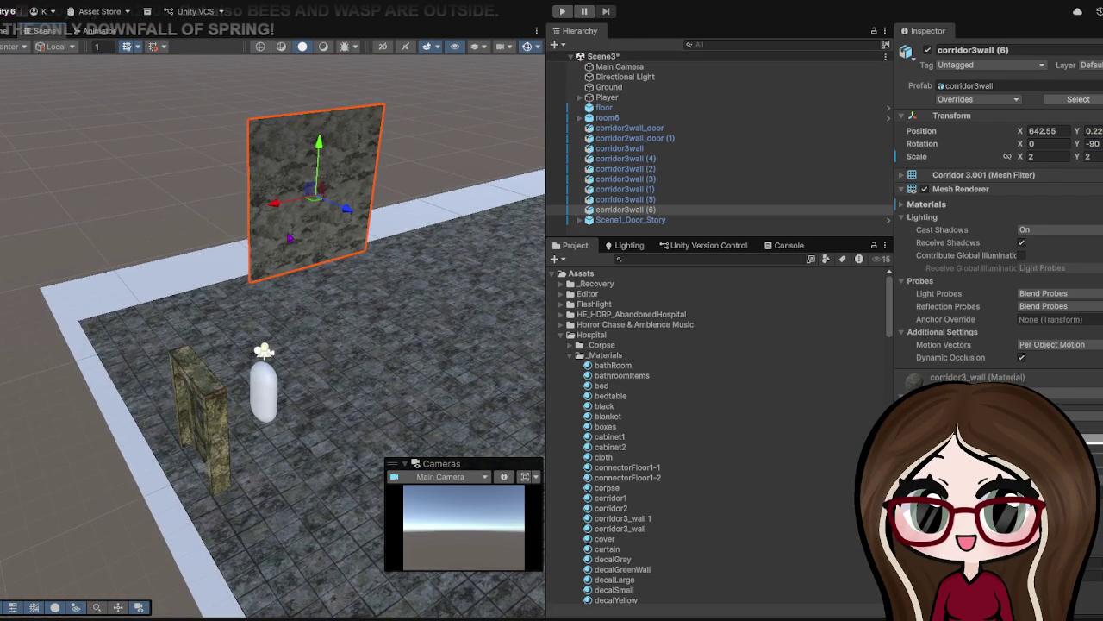
mouse_move(259, 215)
left_mouse_down()
mouse_move(173, 227)
mouse_move(157, 279)
mouse_move(133, 293)
left_mouse_up()
mouse_move(145, 241)
left_mouse_down()
mouse_move(121, 242)
mouse_move(110, 286)
mouse_move(113, 269)
mouse_move(198, 254)
left_mouse_up()
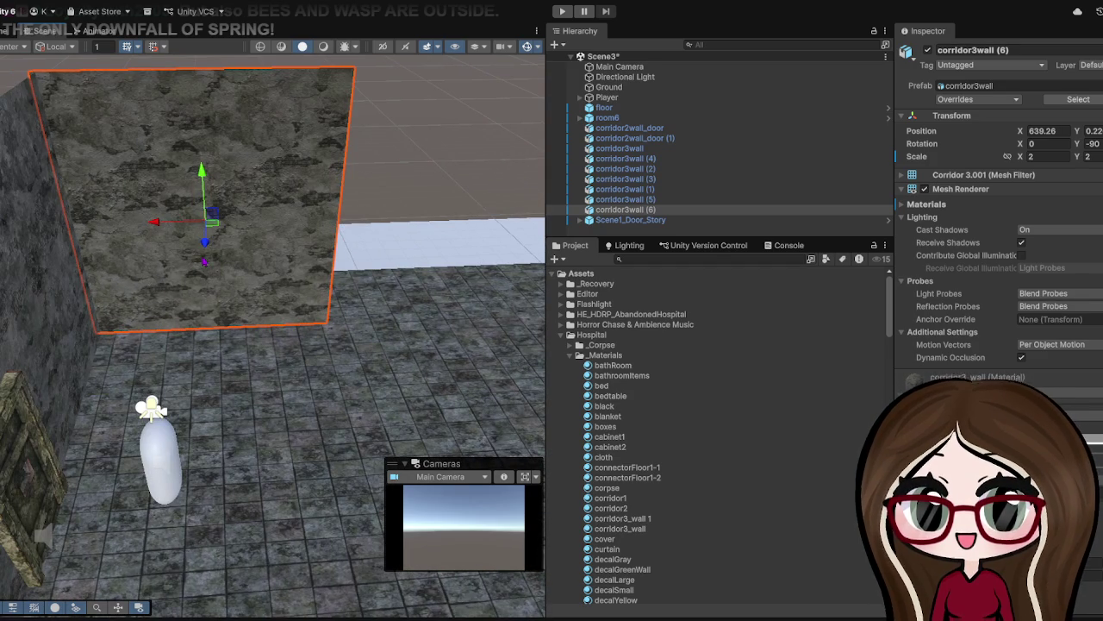
scroll(204, 278, "down", 5)
- Duplicate corridor3wall (6) into corridor3wall (7) and slide the copy sideways
key("ctrl+d")
left_click_drag(234, 295, 313, 296)
scroll(313, 296, "up", 5)
scroll(278, 349, "down", 3)
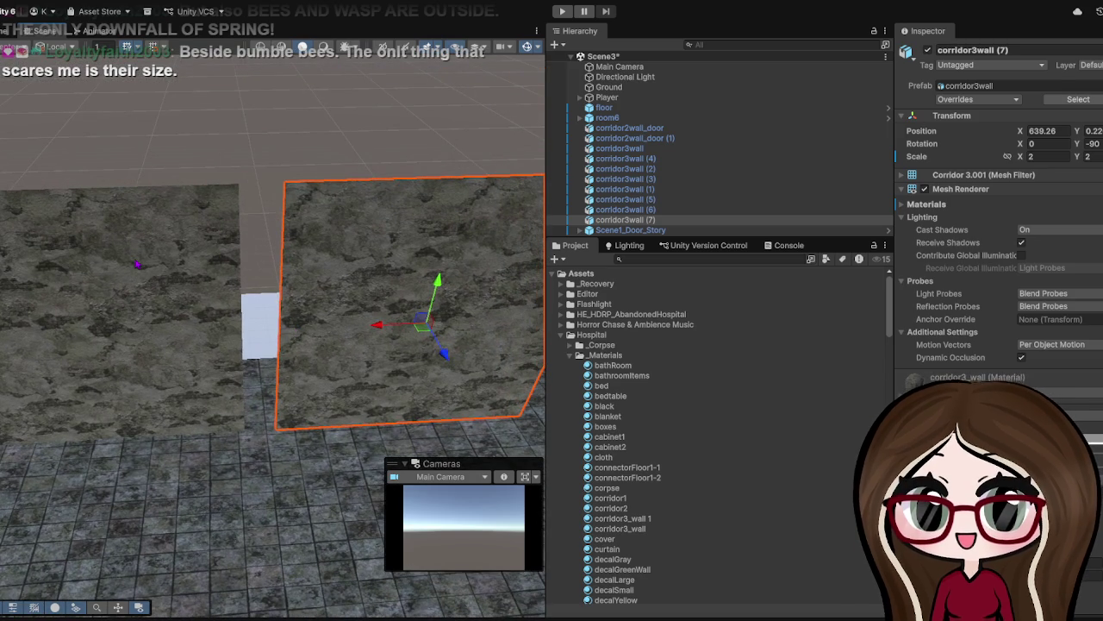
scroll(177, 293, "up", 2)
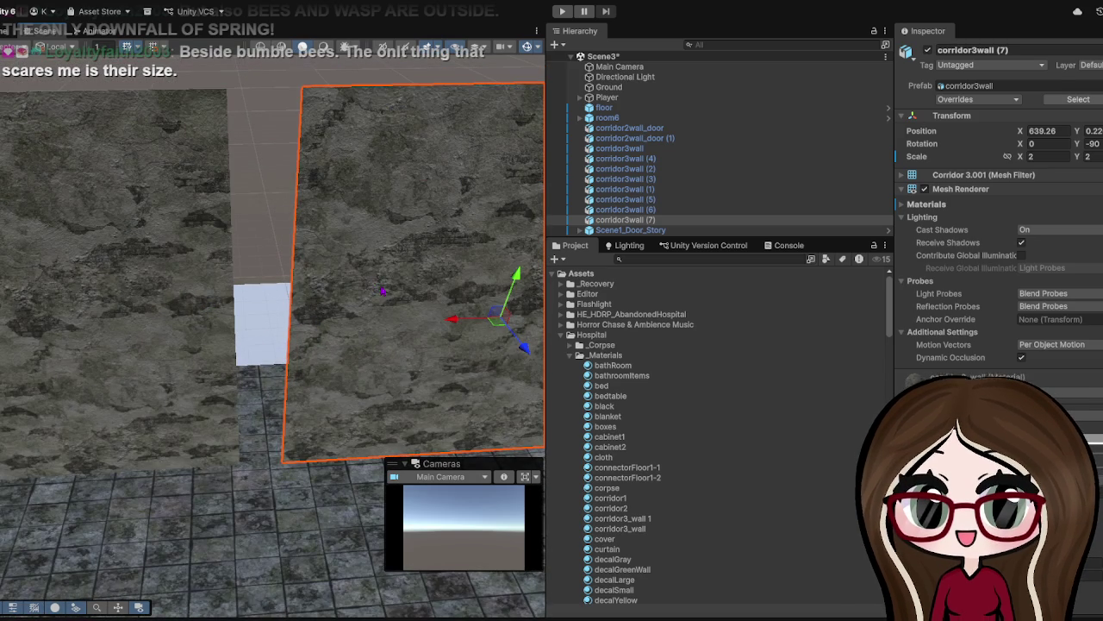
scroll(435, 325, "up", 2)
- Slide corridor3wall (7) left to cover the pillar, then select corridor3wall (6)
left_click_drag(435, 325, 400, 328)
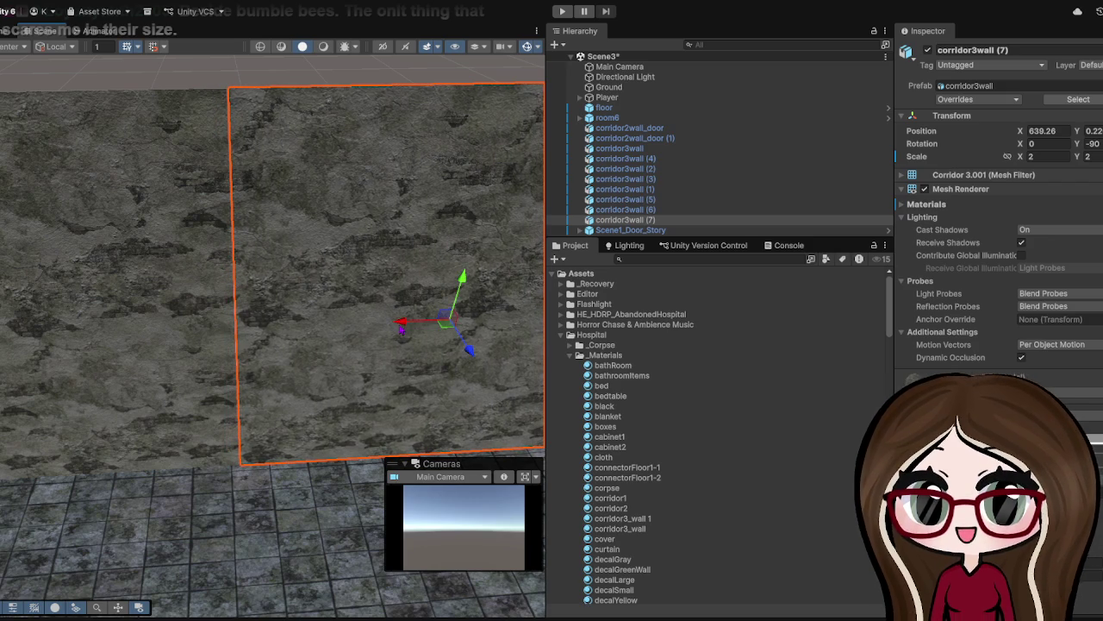
left_click_drag(254, 536, 285, 430)
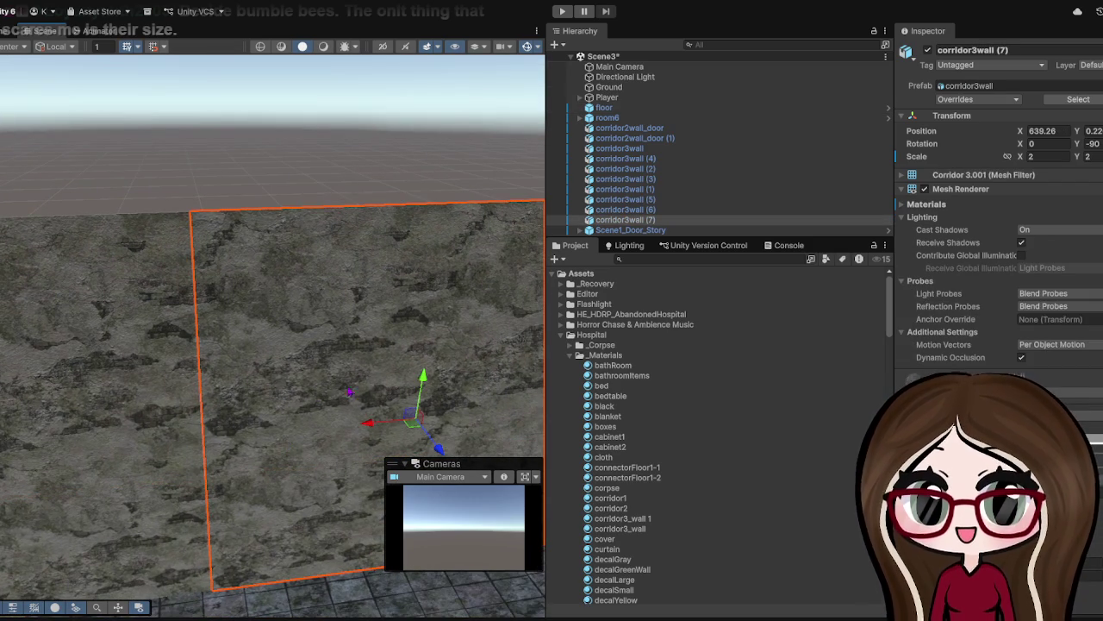
left_click_drag(368, 423, 365, 428)
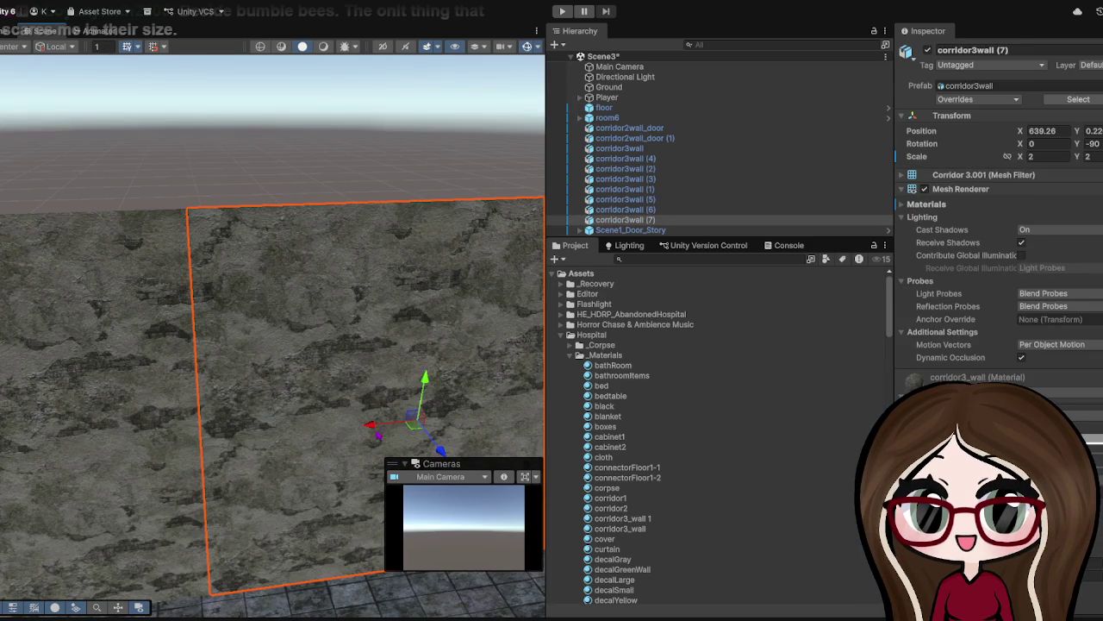
left_click(226, 158)
left_click(147, 460)
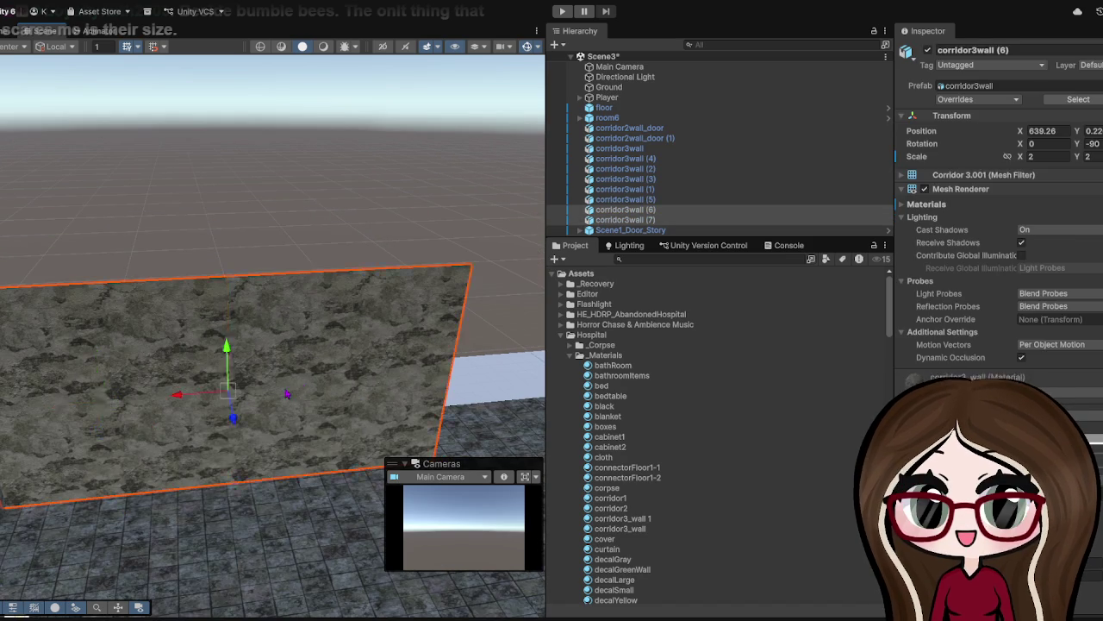
- Duplicate the two selected stone walls and line the copies up along X as corridor3wall (8) and (9)
scroll(287, 394, "down", 3)
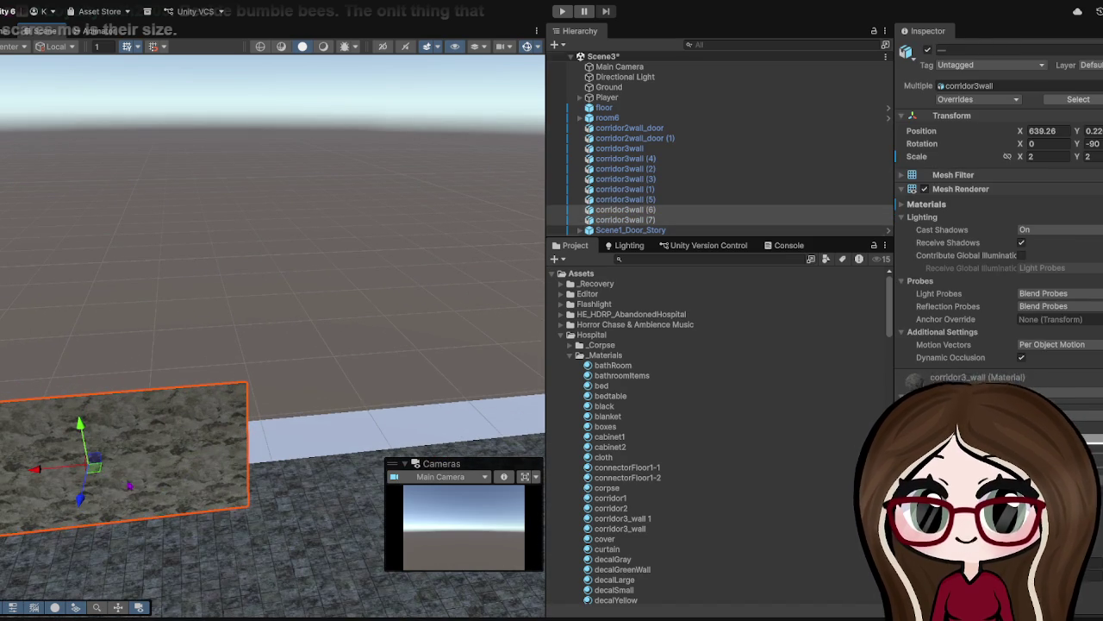
key("ctrl+d")
left_click_drag(37, 473, 362, 448)
scroll(362, 448, "up", 5)
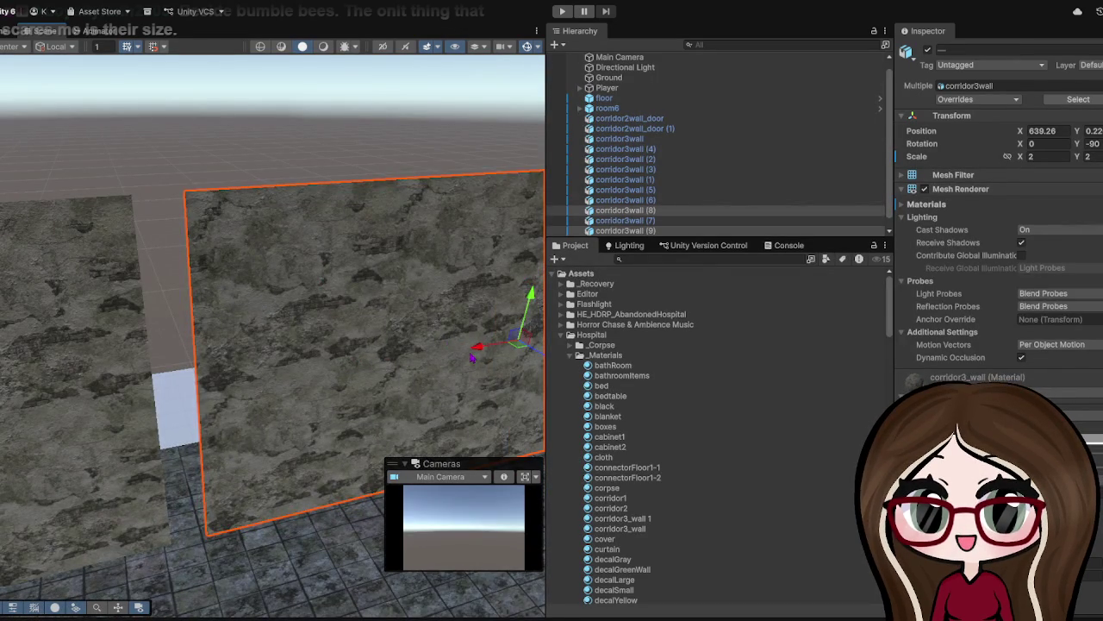
left_click_drag(473, 357, 448, 366)
scroll(266, 268, "down", 5)
left_click(392, 353)
left_click_drag(396, 356, 393, 361)
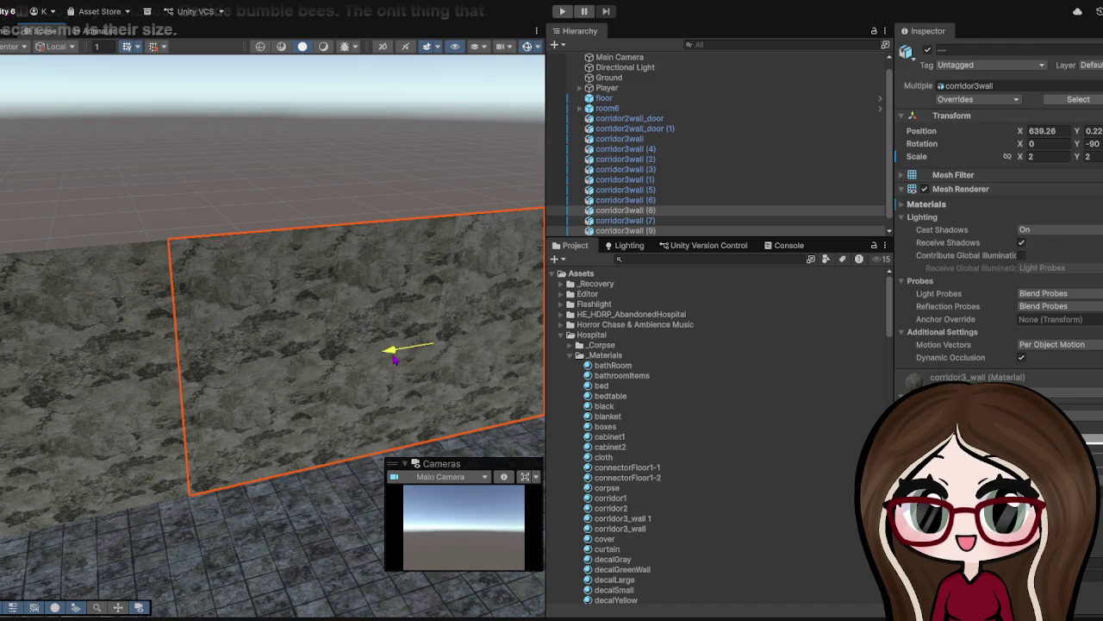
left_click(316, 206)
scroll(313, 212, "up", 3)
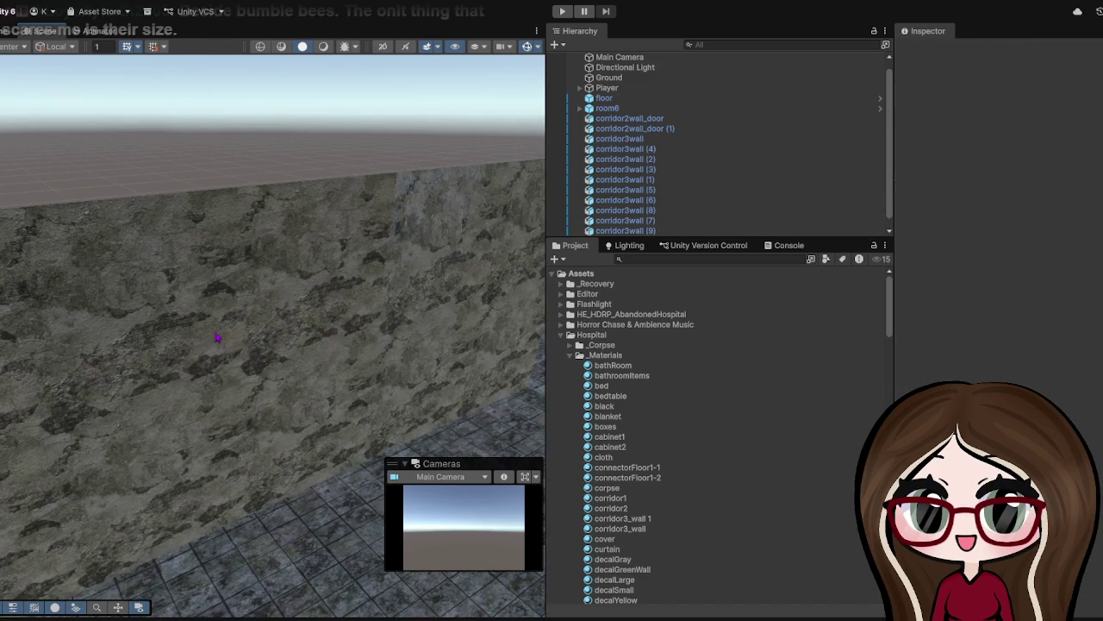
left_click(216, 331)
scroll(258, 362, "down", 5)
- Duplicate corridor3wall (9) into corridor3wall (10) and slide it right to extend the row
mouse_move(266, 421)
left_mouse_down()
mouse_move(246, 419)
mouse_move(365, 472)
mouse_move(513, 395)
left_mouse_up()
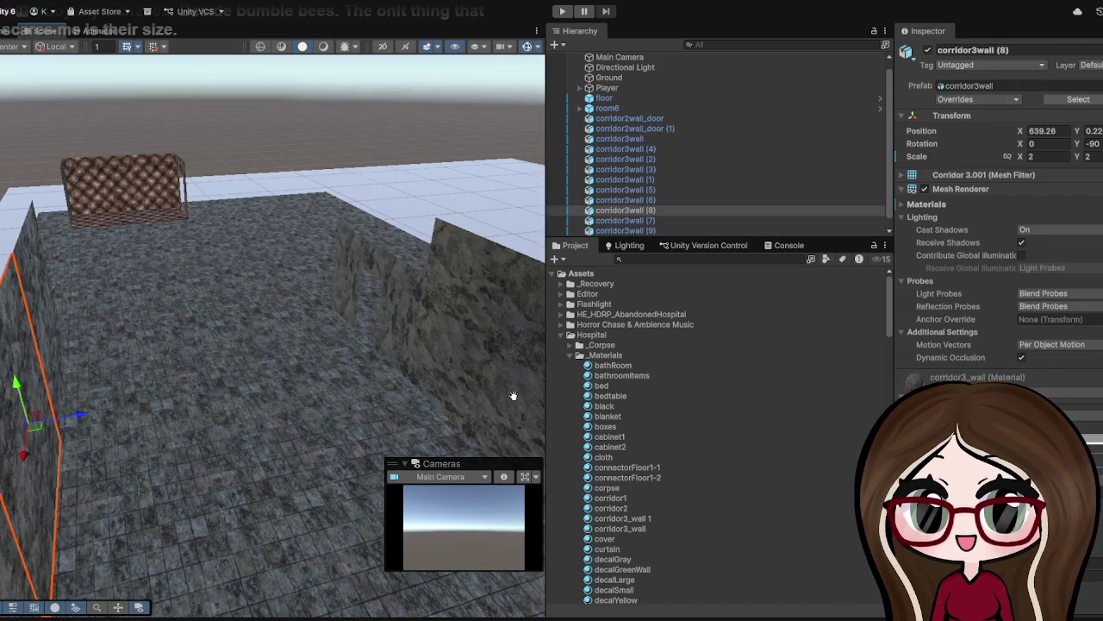
mouse_move(366, 393)
left_mouse_down()
mouse_move(310, 354)
mouse_move(173, 308)
mouse_move(205, 295)
mouse_move(153, 295)
mouse_move(220, 260)
left_mouse_up()
left_click(153, 295)
key("ctrl+d")
mouse_move(157, 291)
left_mouse_down()
mouse_move(297, 276)
mouse_move(309, 298)
left_mouse_up()
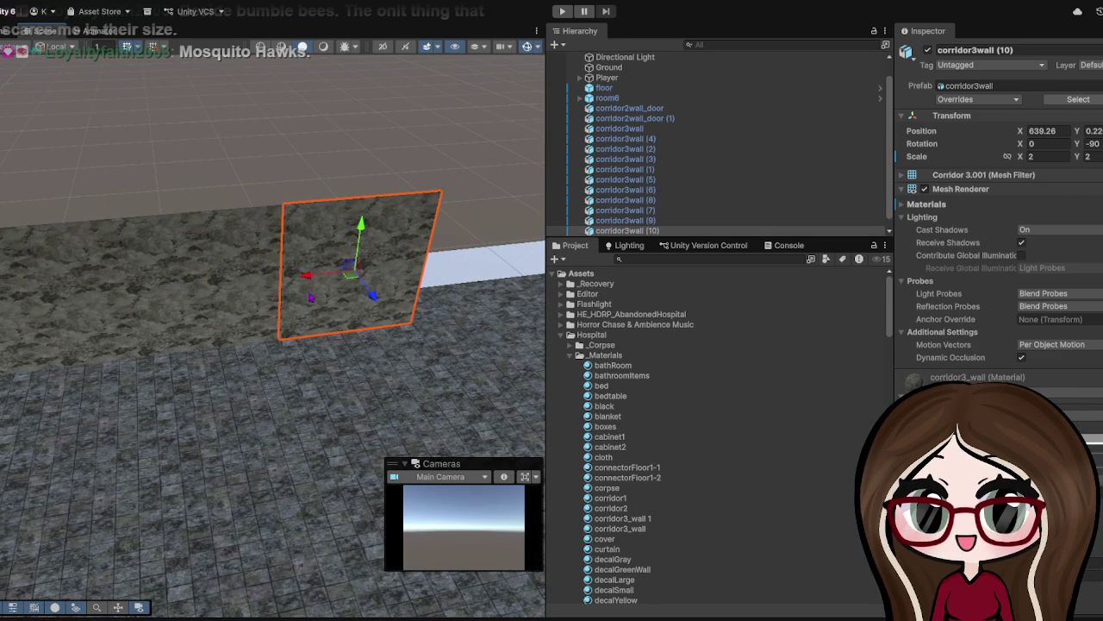
key("f")
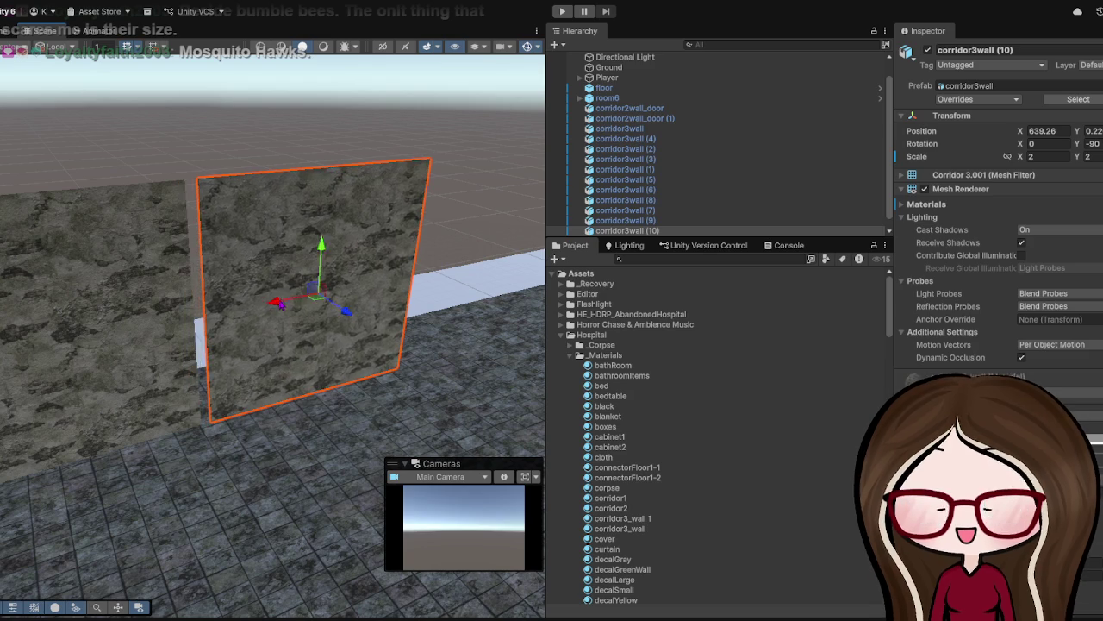
left_click(212, 132)
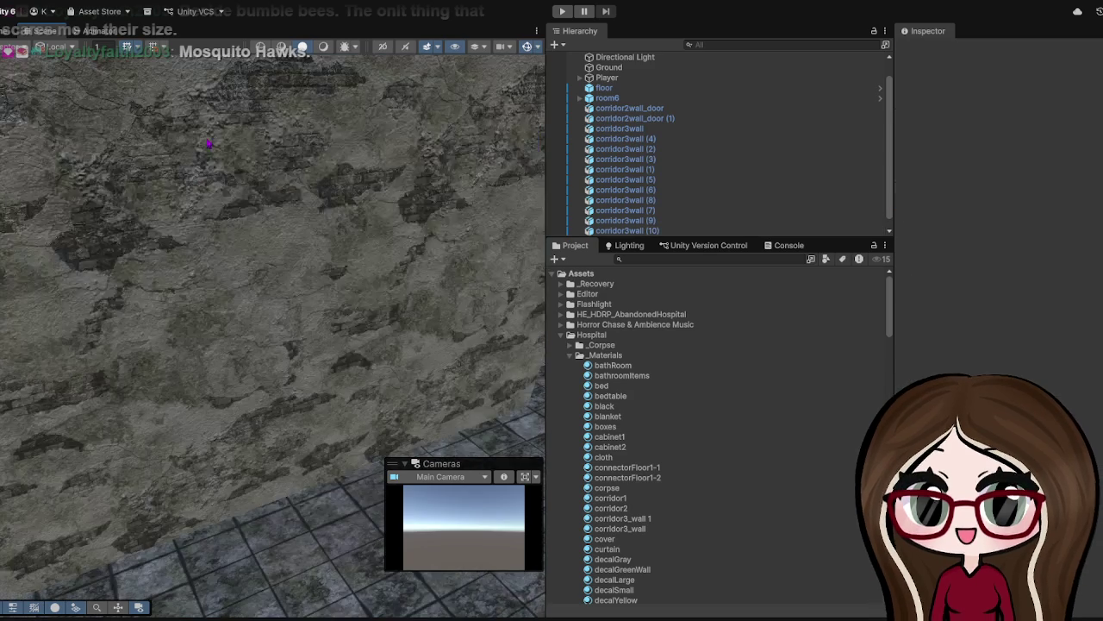
scroll(293, 422, "down", 5)
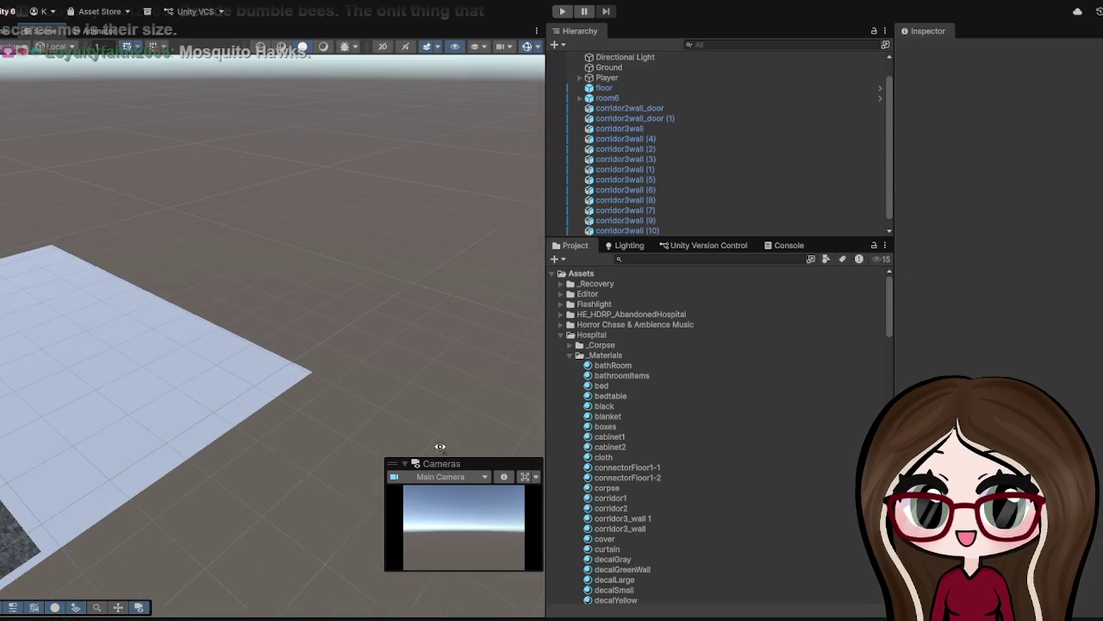
scroll(292, 471, "up", 5)
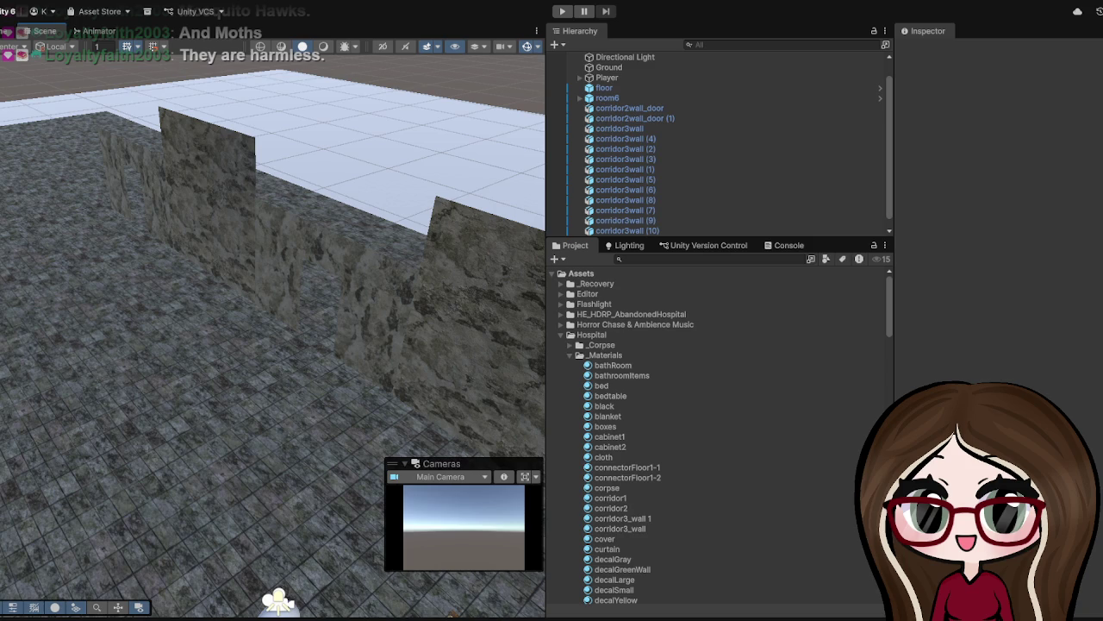
mouse_move(297, 284)
left_mouse_down()
mouse_move(236, 281)
mouse_move(38, 227)
mouse_move(247, 170)
mouse_move(313, 342)
mouse_move(160, 385)
mouse_move(197, 316)
mouse_move(210, 333)
mouse_move(326, 319)
mouse_move(265, 316)
mouse_move(226, 333)
mouse_move(266, 380)
mouse_move(304, 352)
mouse_move(345, 350)
mouse_move(177, 340)
mouse_move(302, 346)
mouse_move(259, 344)
mouse_move(403, 327)
left_mouse_up()
left_click(198, 343)
- Duplicate the door wall as corridor2wall_door (2) and pull it toward the quilted box
key("ctrl+d")
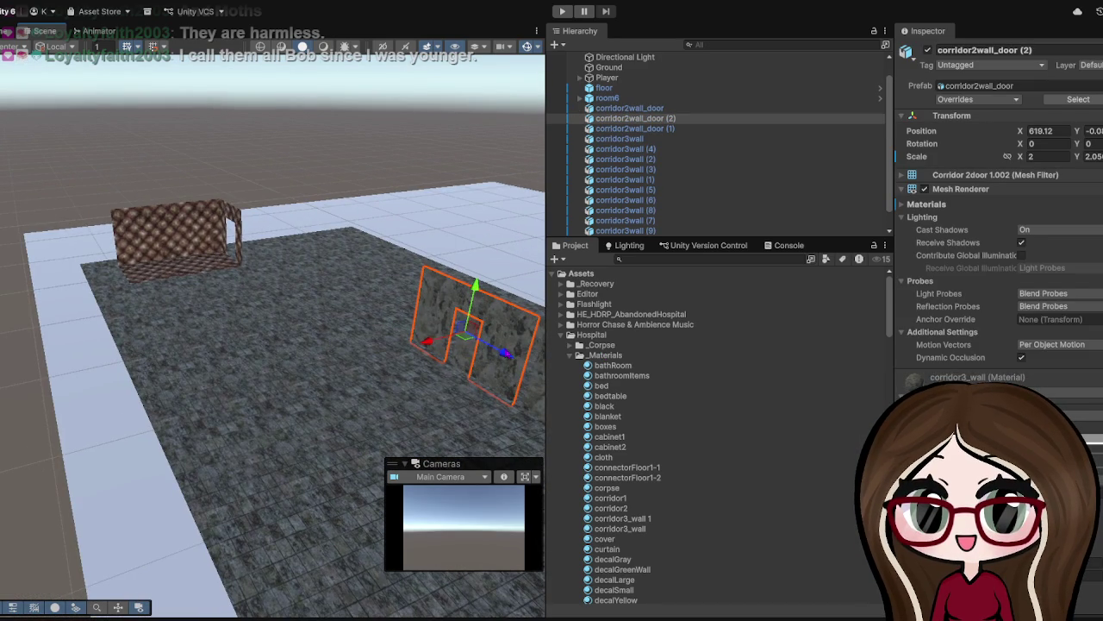
left_click(635, 129)
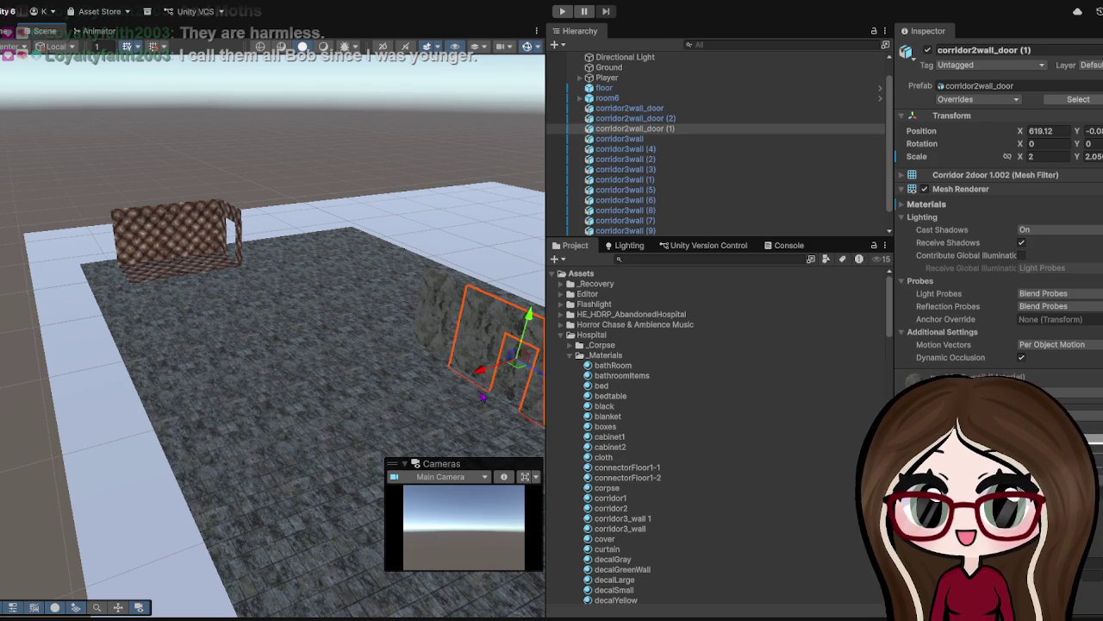
left_click(635, 118)
mouse_move(515, 358)
left_mouse_down()
mouse_move(303, 244)
mouse_move(374, 284)
left_mouse_up()
left_click(320, 239)
left_click(288, 238)
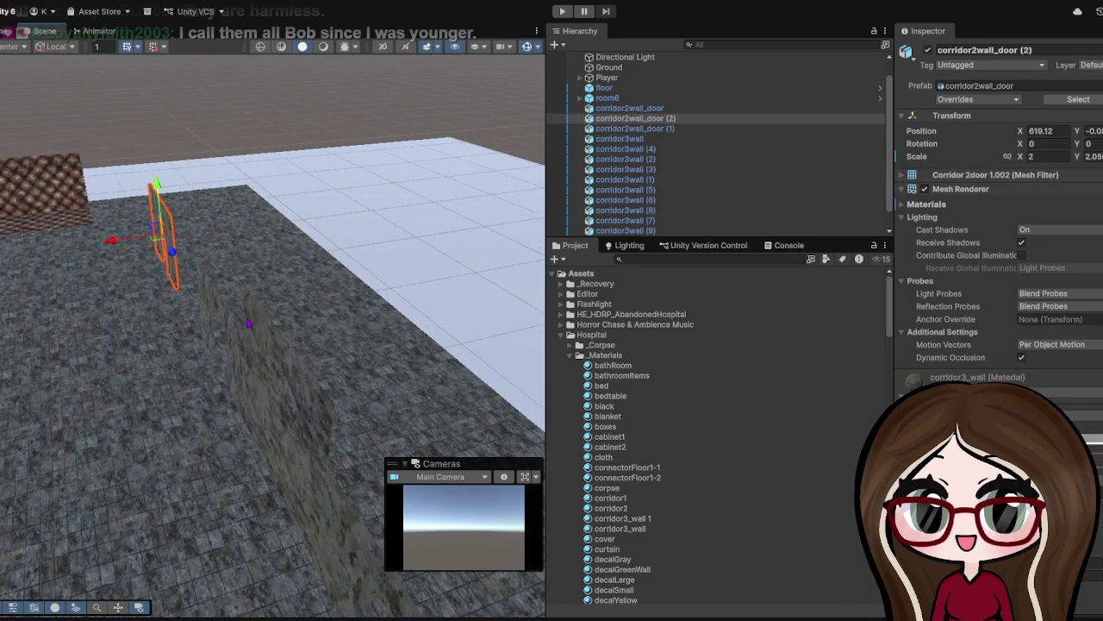
left_click_drag(249, 324, 118, 321)
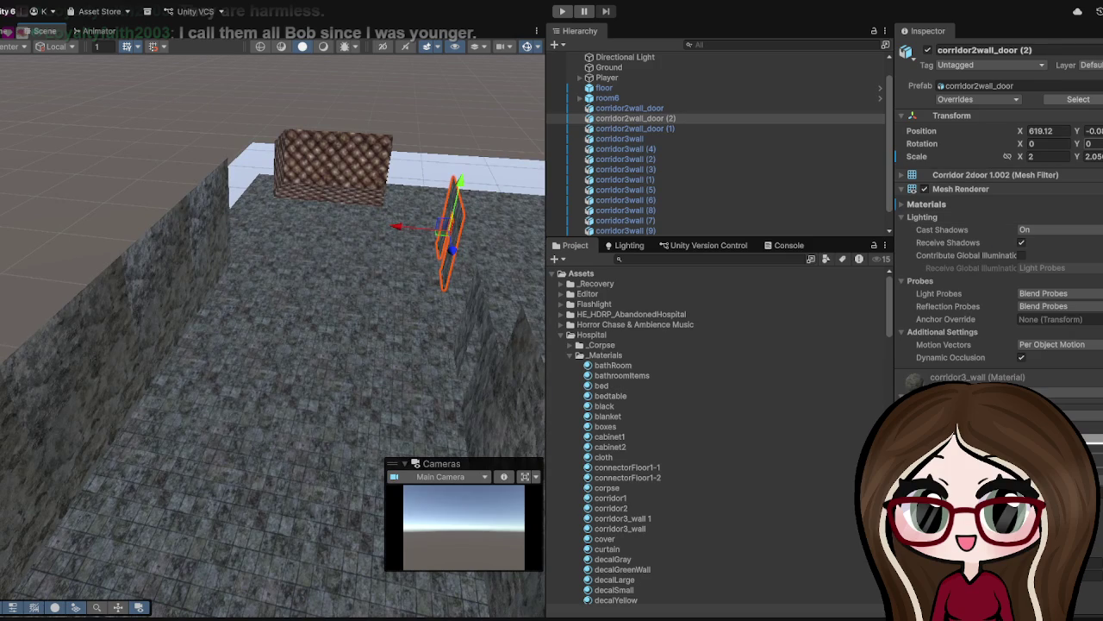
- Turn corridor2wall_door (2) to Y rotation -90 and slide it along X to 629.02
type("90")
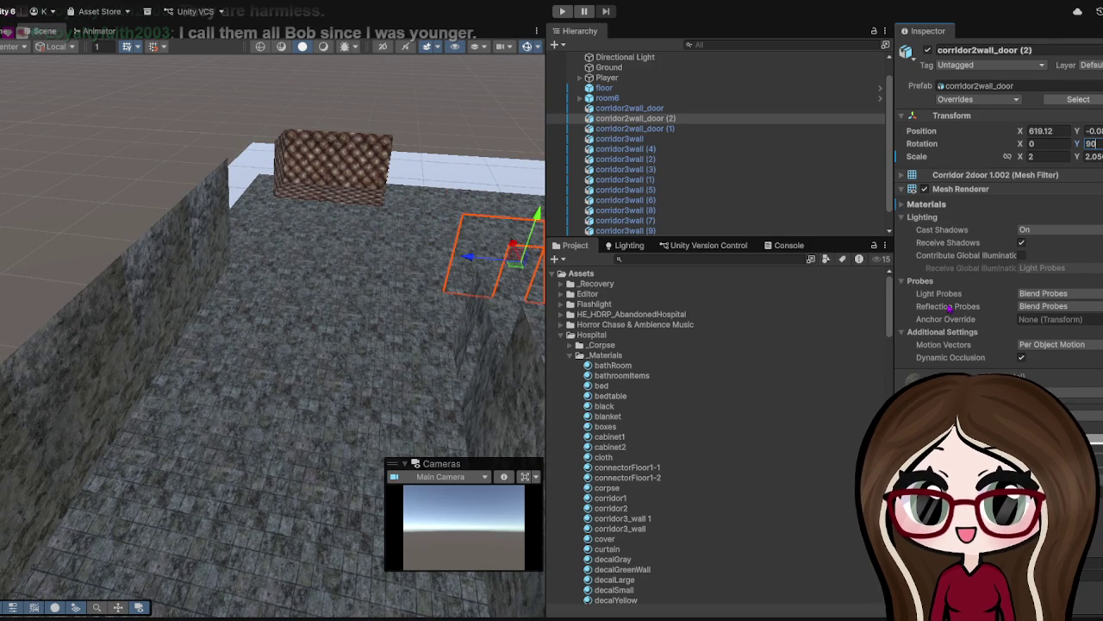
type("0")
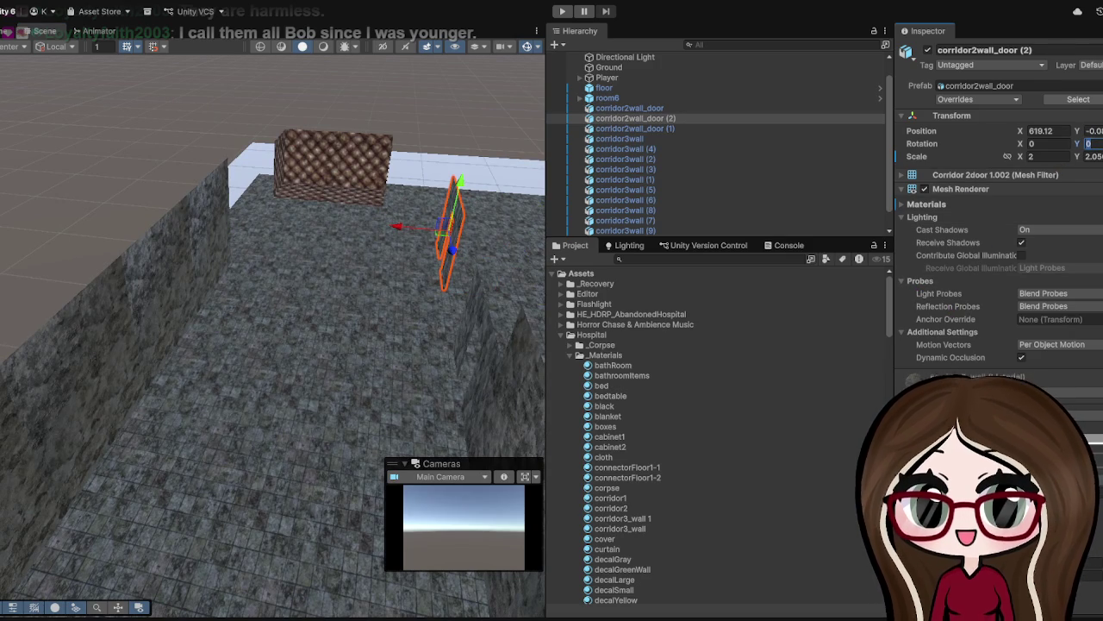
type("-90")
left_click_drag(405, 112, 411, 124)
key("f")
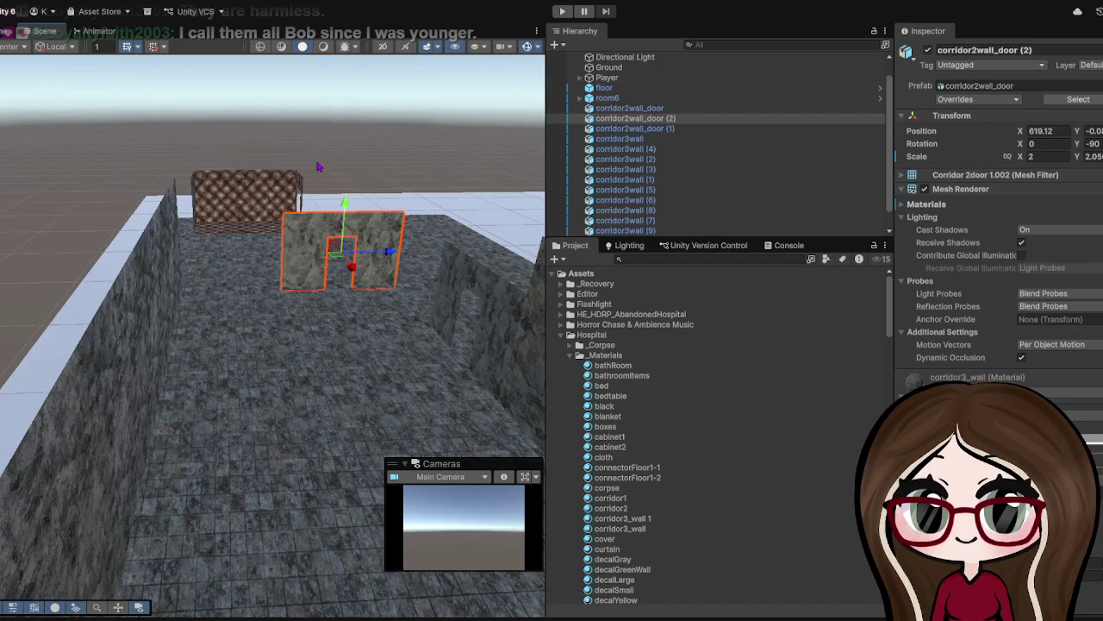
left_click_drag(392, 257, 306, 257)
key("f")
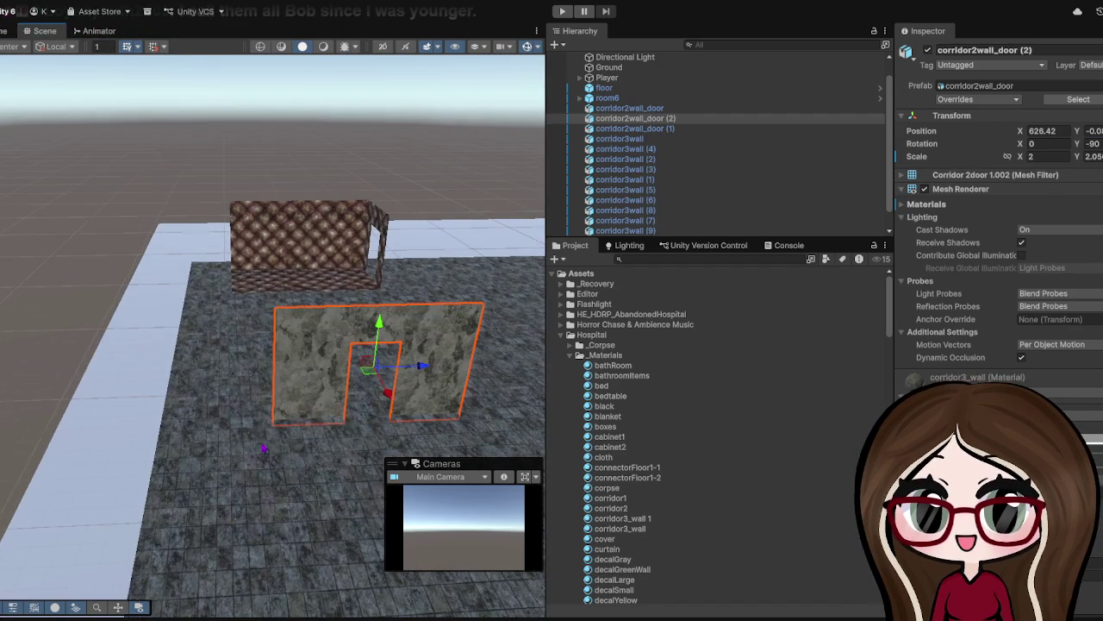
scroll(266, 417, "up", 2)
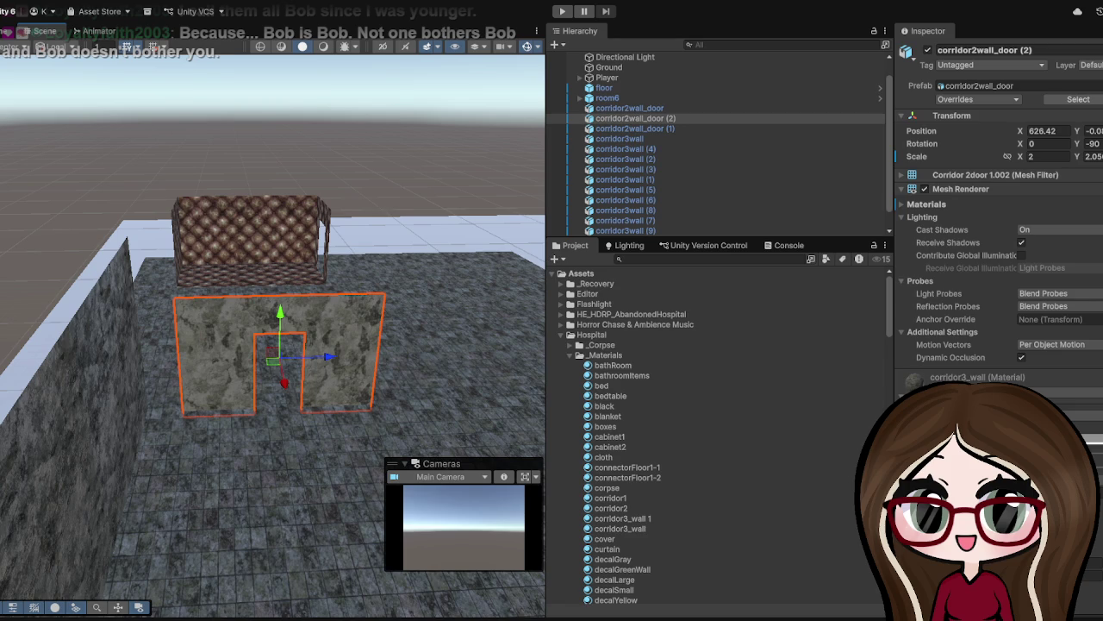
scroll(273, 327, "up", 2)
left_click_drag(340, 368, 264, 377)
scroll(276, 377, "down", 5)
scroll(281, 376, "down", 3)
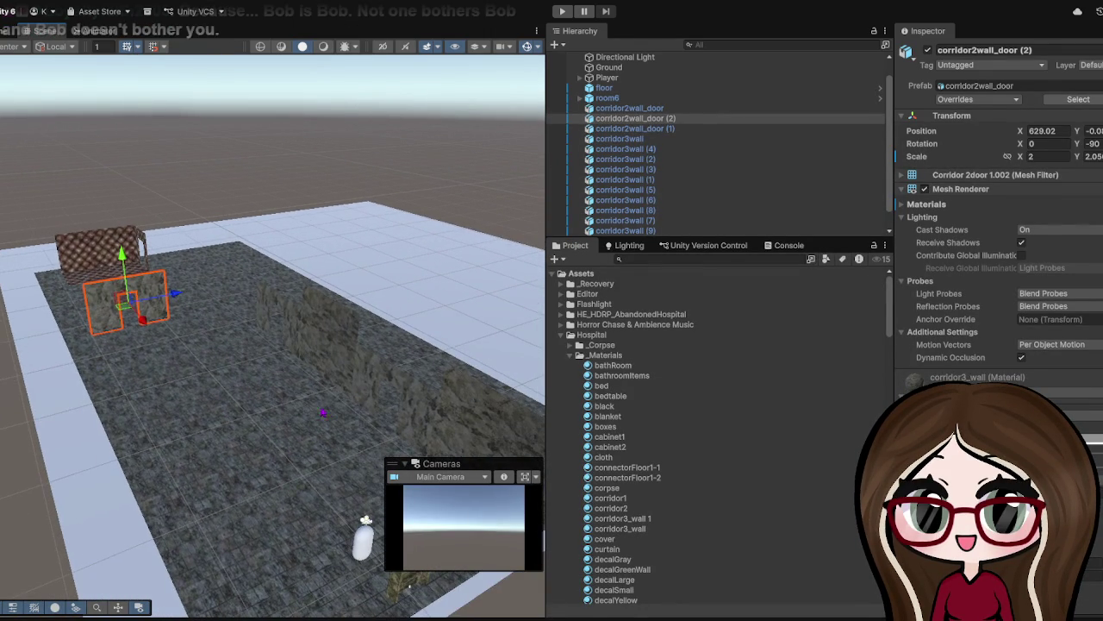
- Duplicate corridor3wall (3) into corridor3wall (11) and slide it along X onto the floor
left_click(341, 369)
key("ctrl+d")
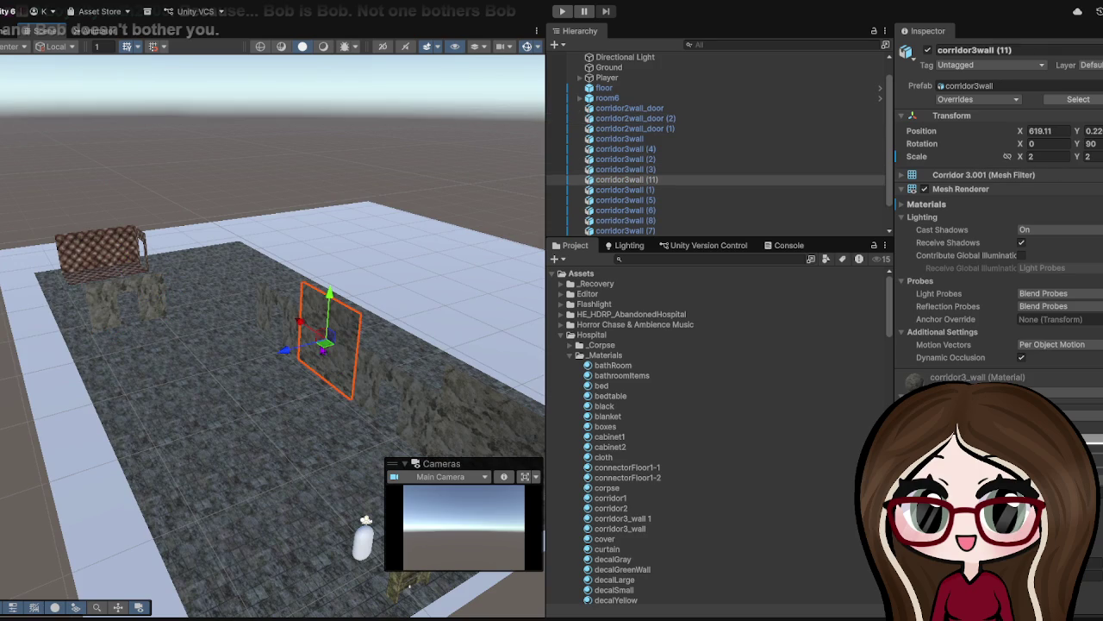
mouse_move(285, 350)
left_mouse_down()
mouse_move(269, 339)
mouse_move(270, 317)
mouse_move(221, 288)
mouse_move(238, 287)
left_mouse_up()
scroll(238, 287, "up", 3)
left_click_drag(270, 337, 478, 339)
left_click_drag(283, 250, 229, 255)
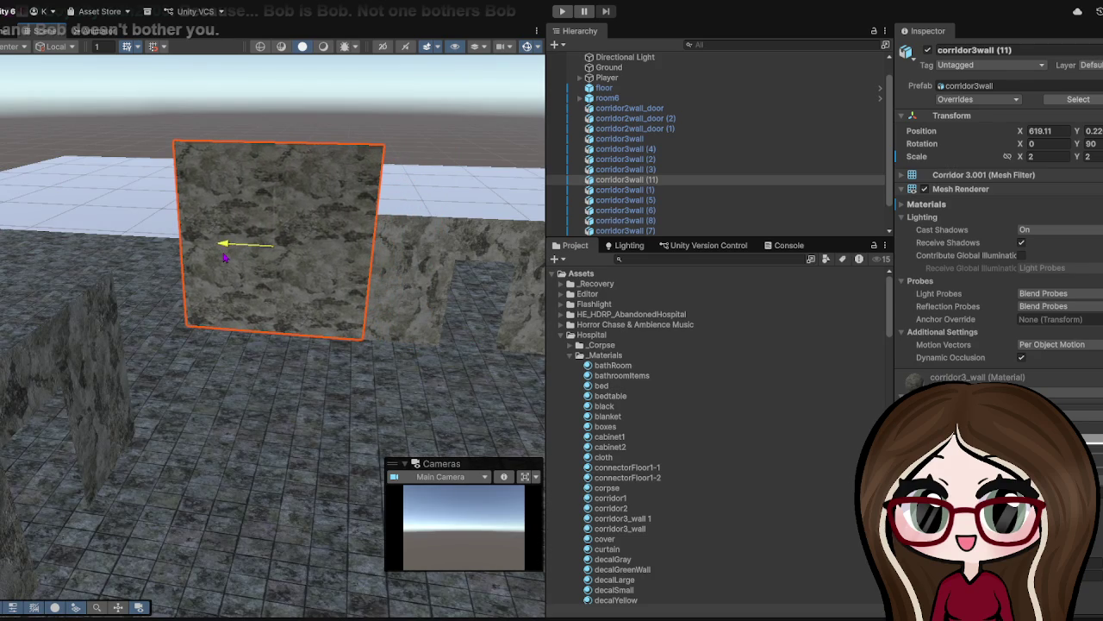
- Reselect corridor3wall (11), view the floor from above, and duplicate the wall again
left_click(323, 414)
scroll(324, 395, "up", 3)
left_click(246, 242)
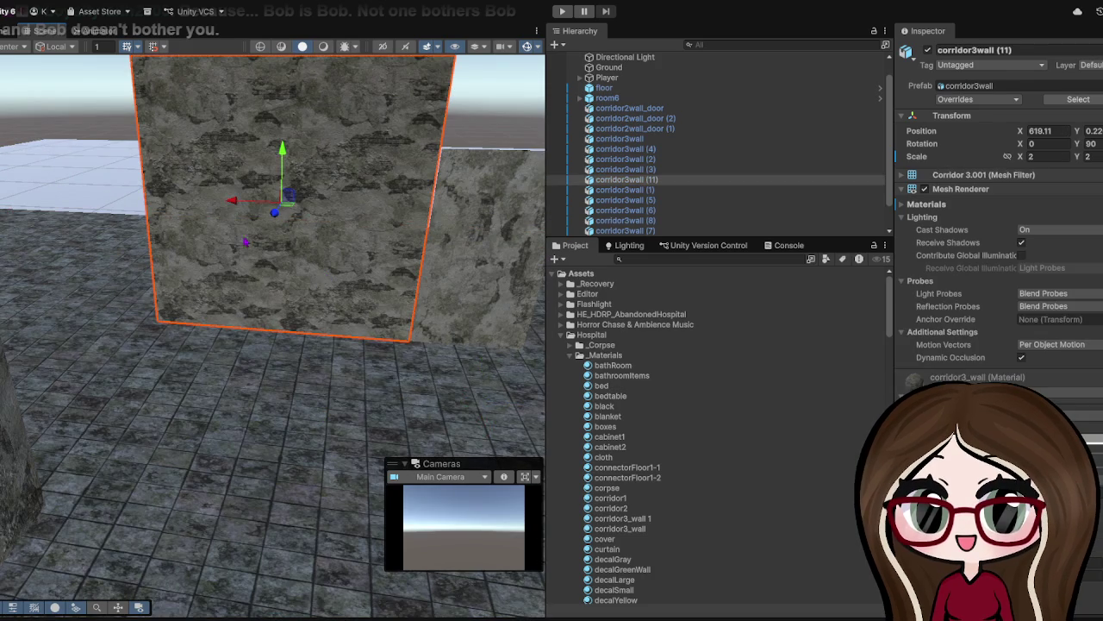
left_click(247, 383)
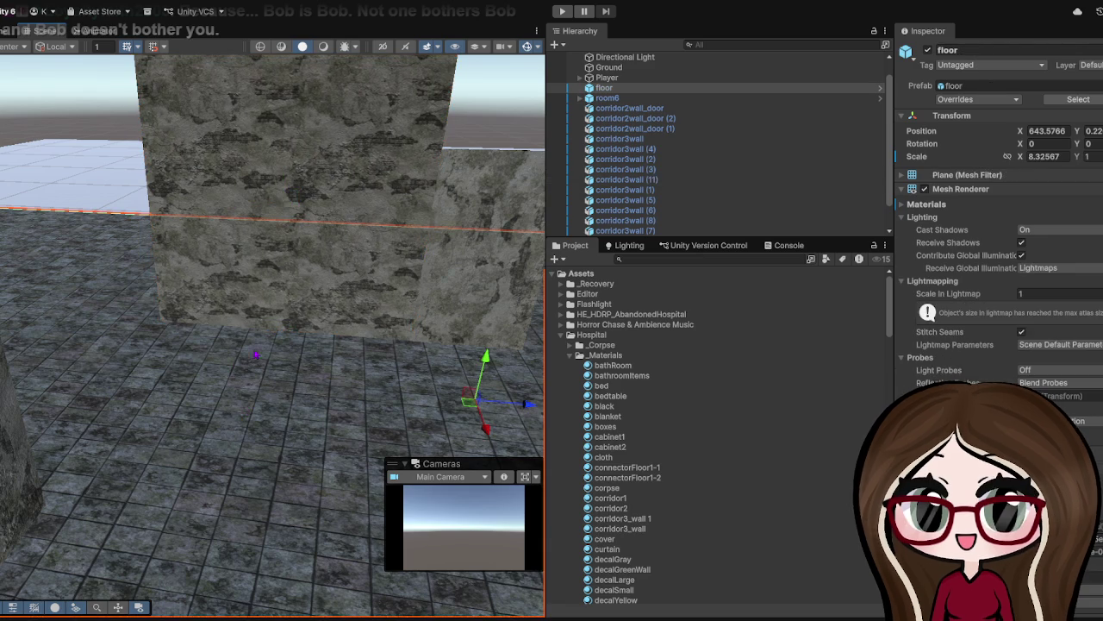
left_click(304, 187)
scroll(293, 242, "down", 5)
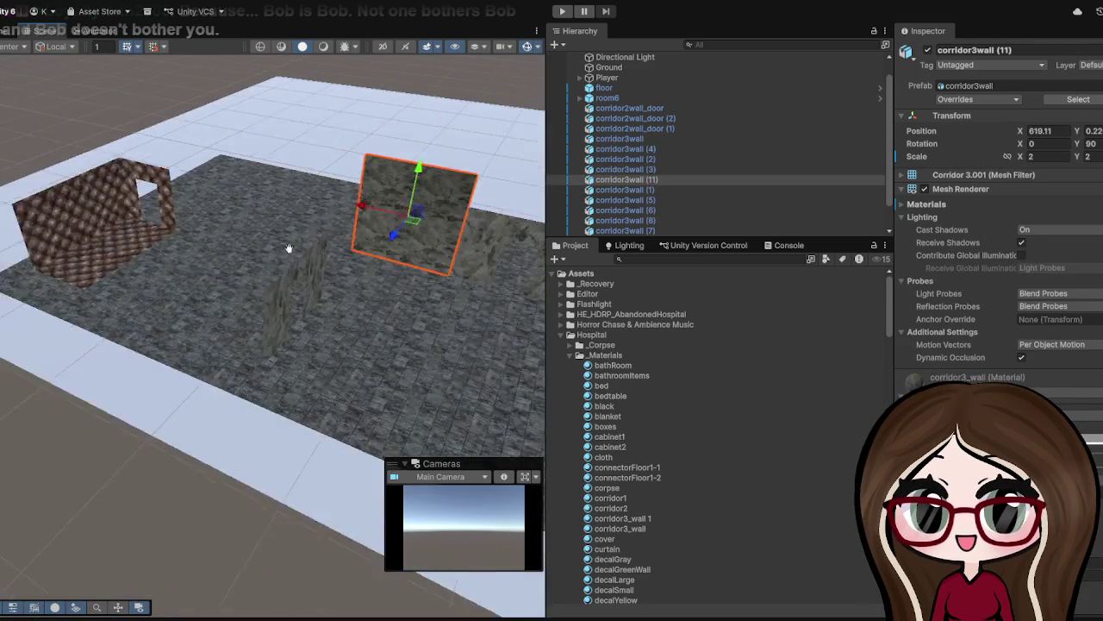
mouse_move(304, 265)
left_mouse_down("alt")
mouse_move(247, 328)
mouse_move(279, 292)
left_mouse_up("alt")
key("ctrl+d")
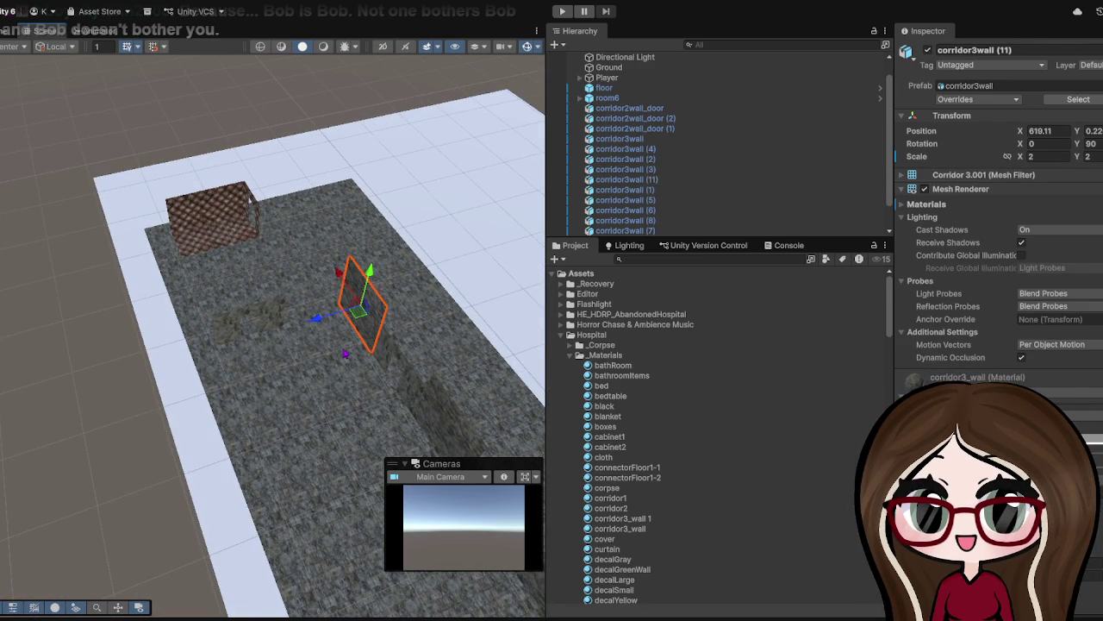
- Set corridor3wall (12) to Y rotation 0 and move it across the room floor
left_click_drag(327, 322, 308, 328)
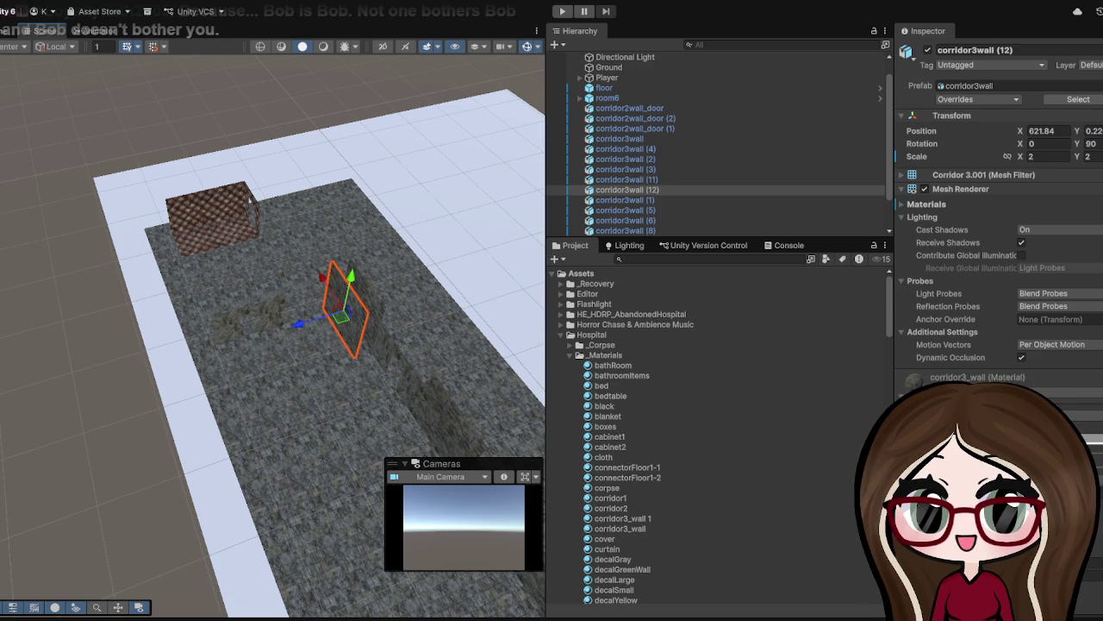
type("0")
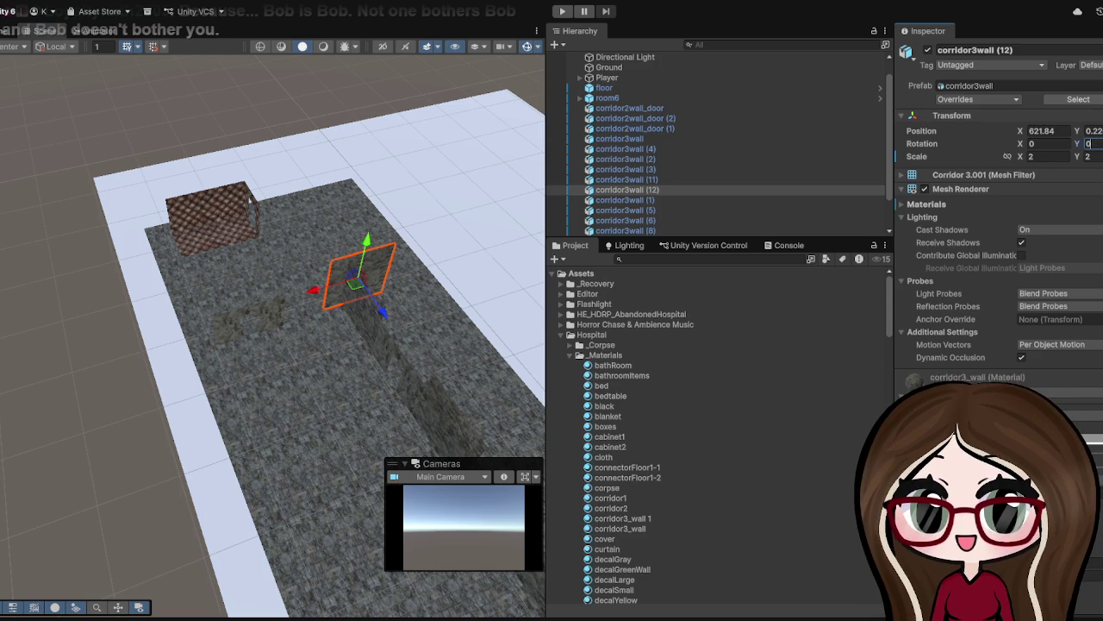
scroll(259, 332, "up", 5)
mouse_move(522, 179)
left_mouse_down()
mouse_move(492, 172)
mouse_move(403, 204)
mouse_move(371, 177)
mouse_move(360, 183)
left_mouse_up()
- Nudge corridor3wall (12) to close the gap, placing it near X 628.97
scroll(365, 166, "up", 3)
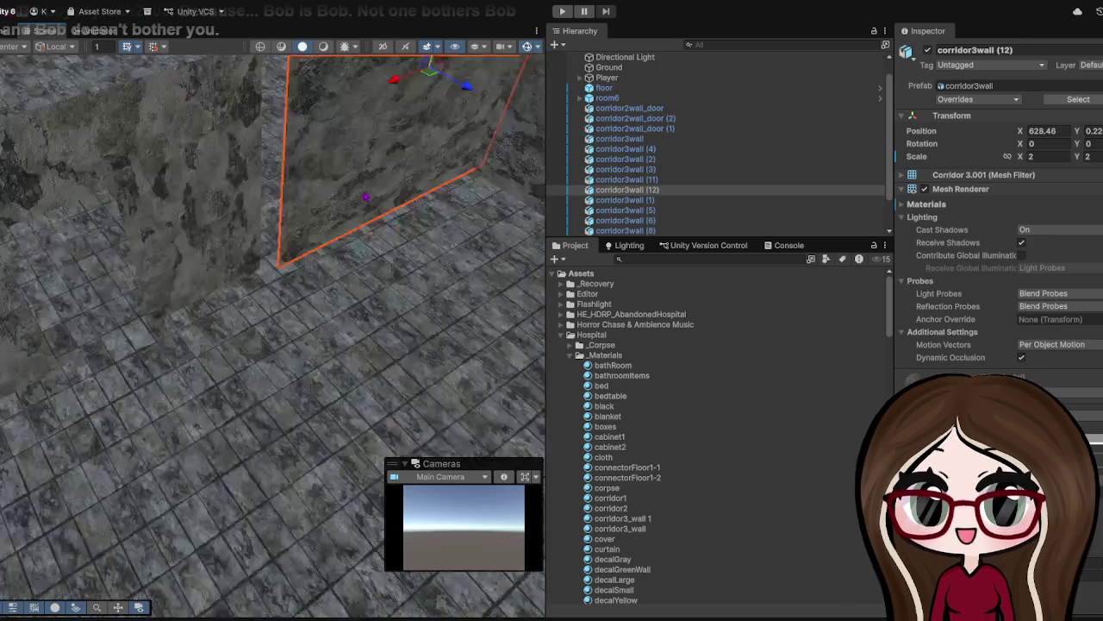
scroll(365, 166, "down", 10)
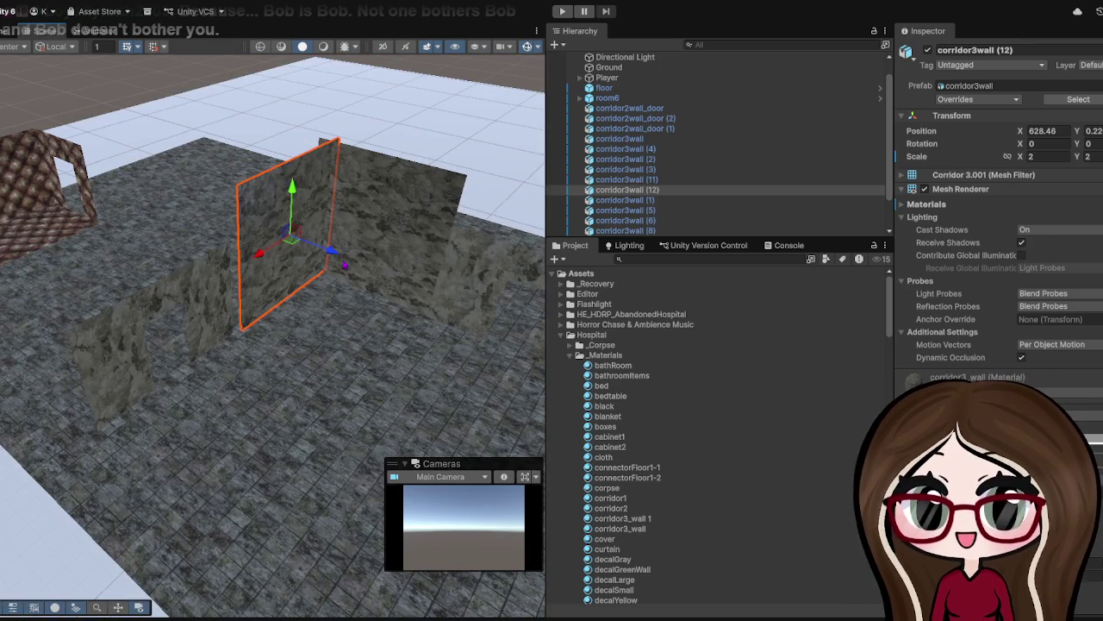
scroll(332, 254, "up", 3)
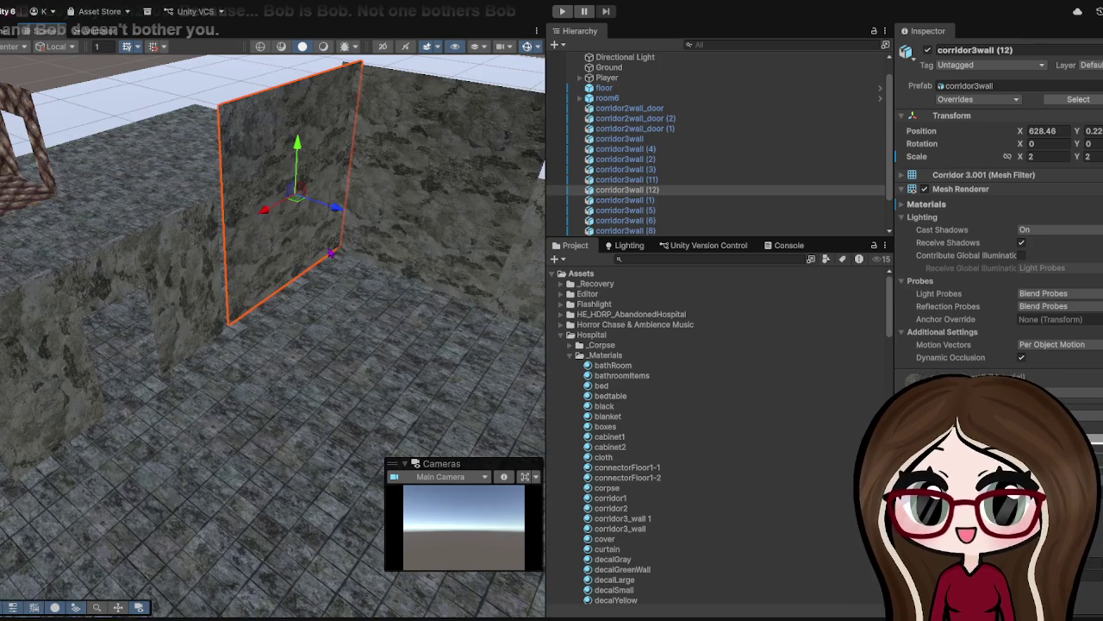
left_click_drag(265, 216, 265, 217)
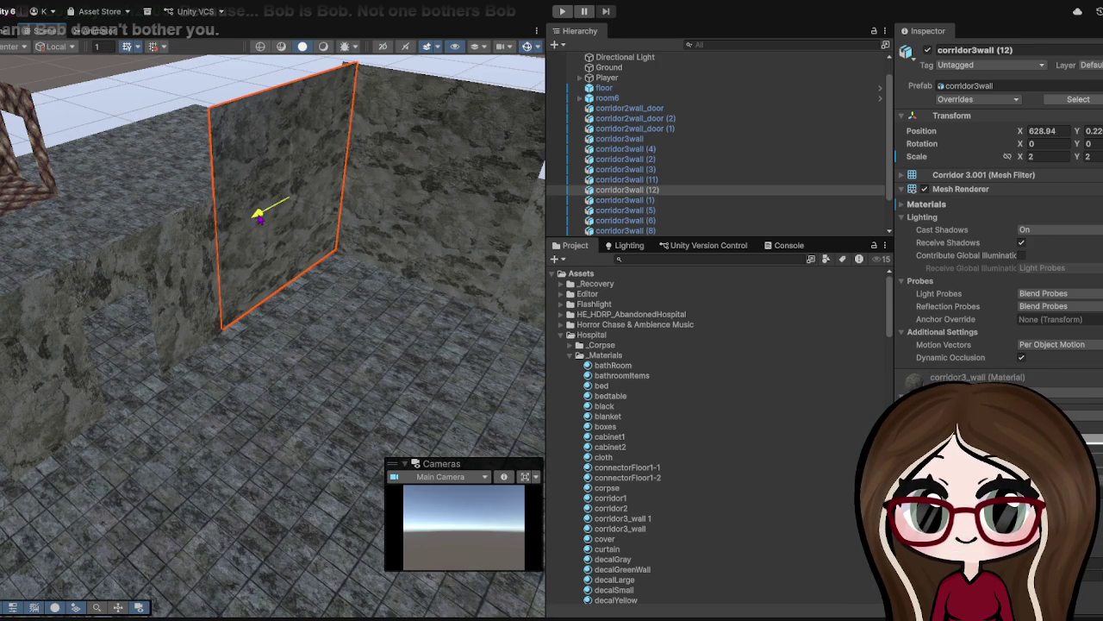
scroll(266, 221, "up", 4)
left_click(287, 339)
scroll(276, 259, "down", 4)
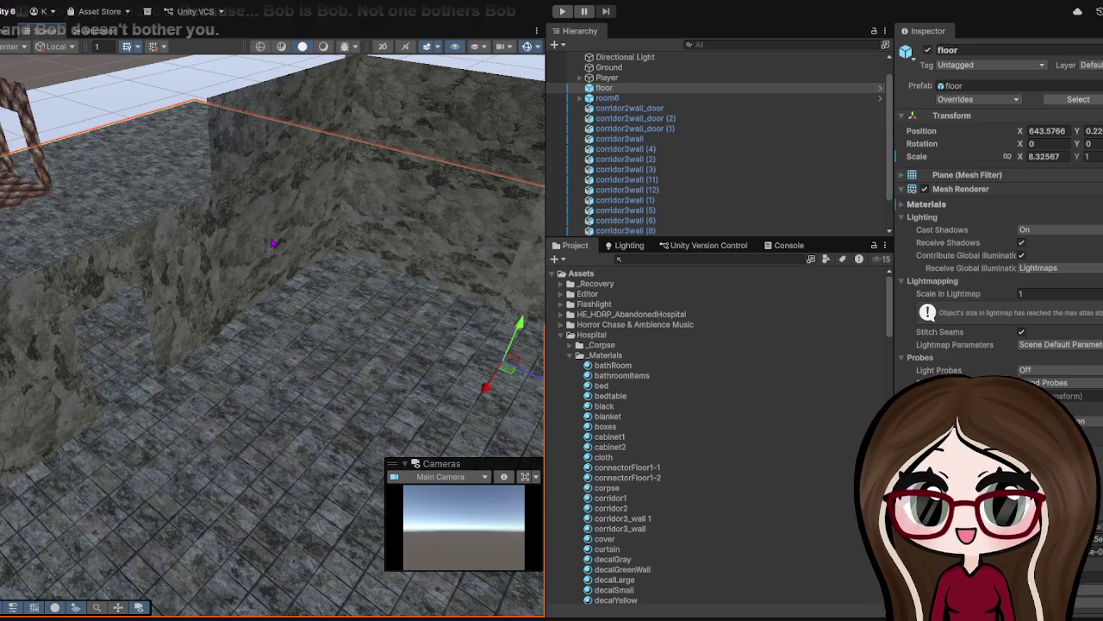
scroll(220, 267, "up", 6)
scroll(221, 267, "down", 6)
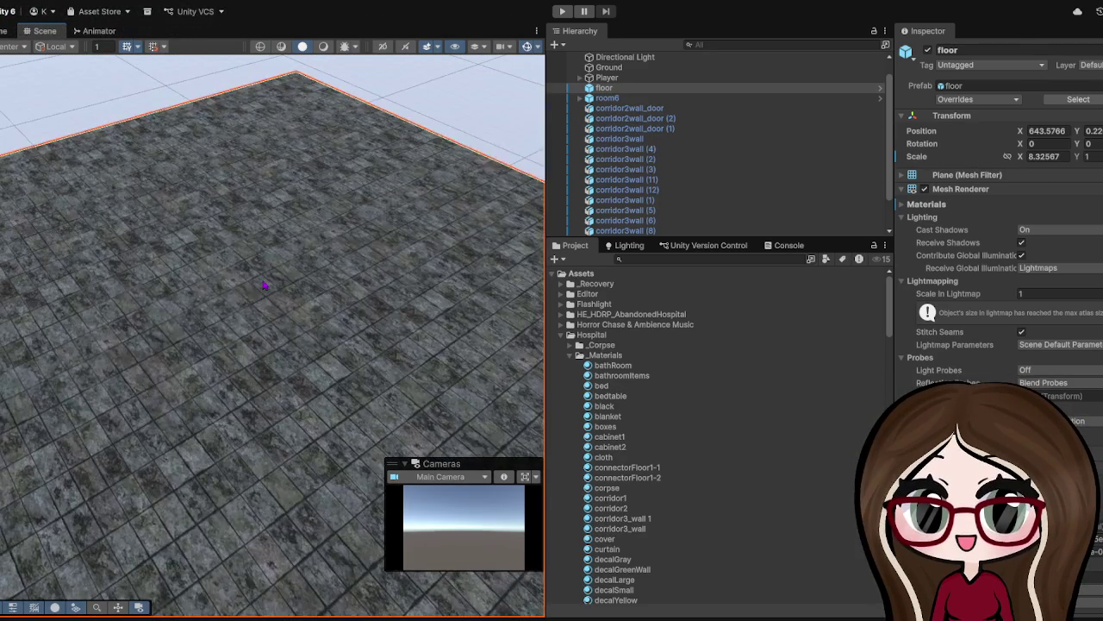
scroll(168, 362, "up", 5)
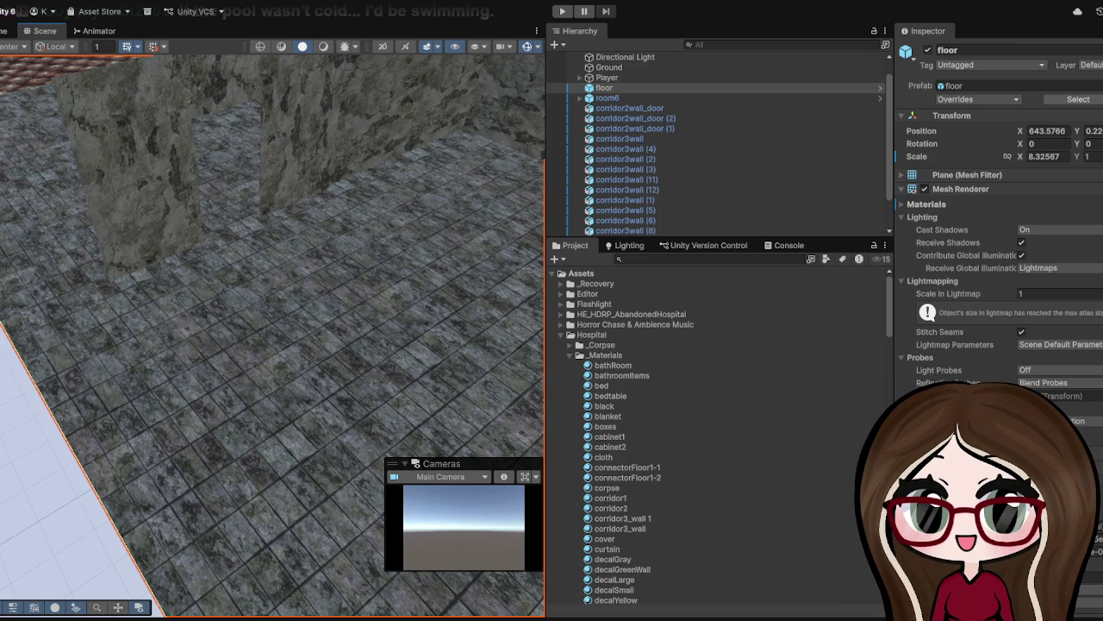
- Shift corridor3wall (12) slightly along Z to line up with the other stone walls
scroll(270, 138, "down", 6)
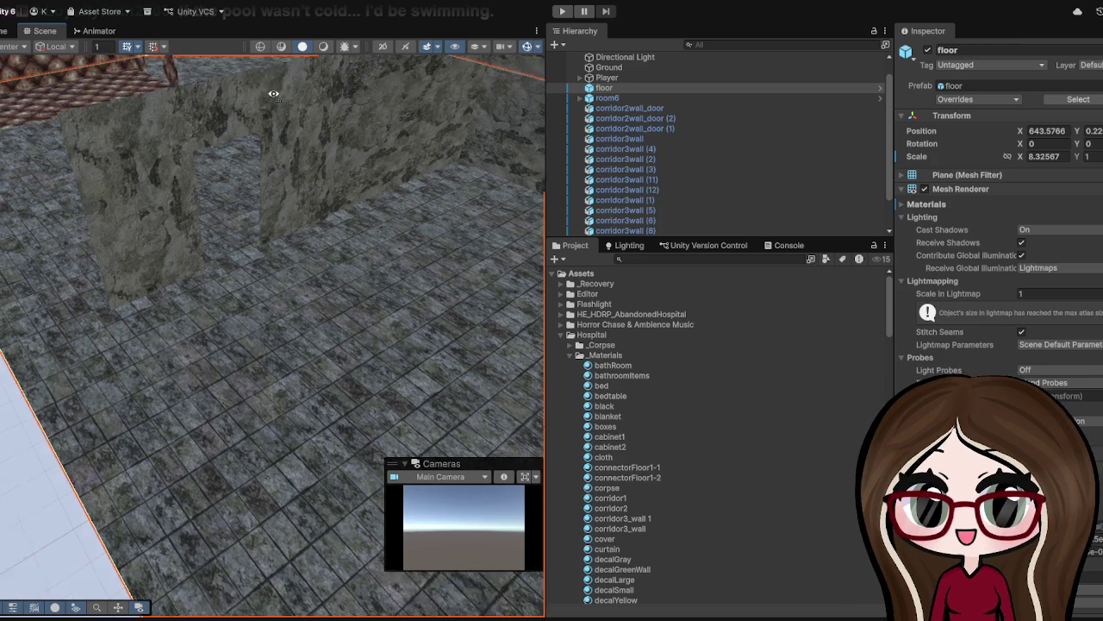
scroll(275, 230, "up", 5)
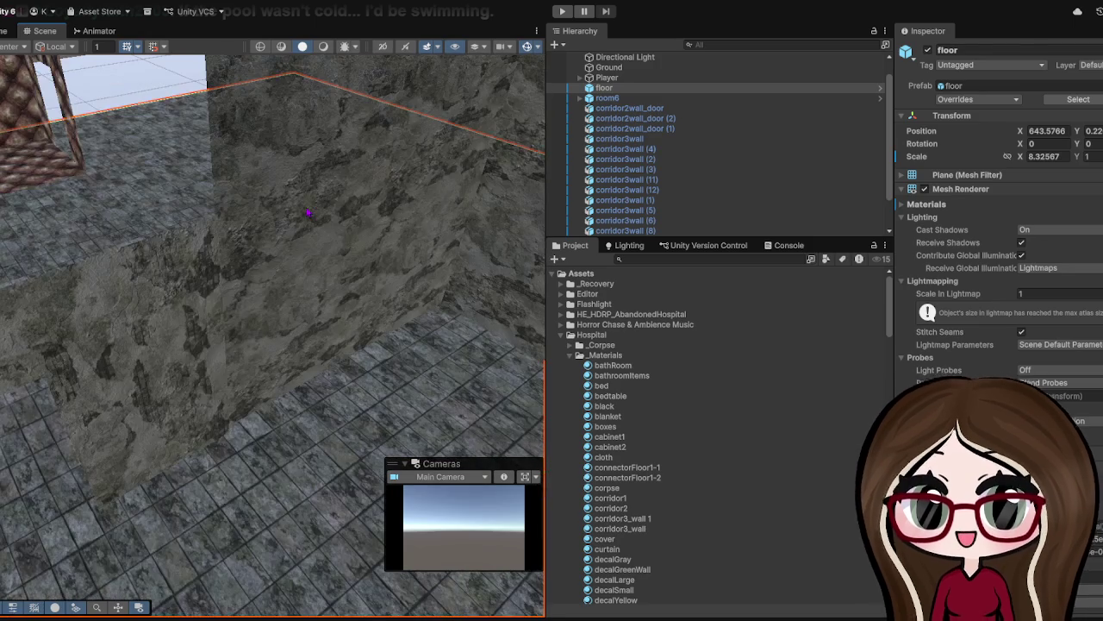
left_click(307, 213)
scroll(256, 241, "up", 3)
scroll(199, 297, "down", 8)
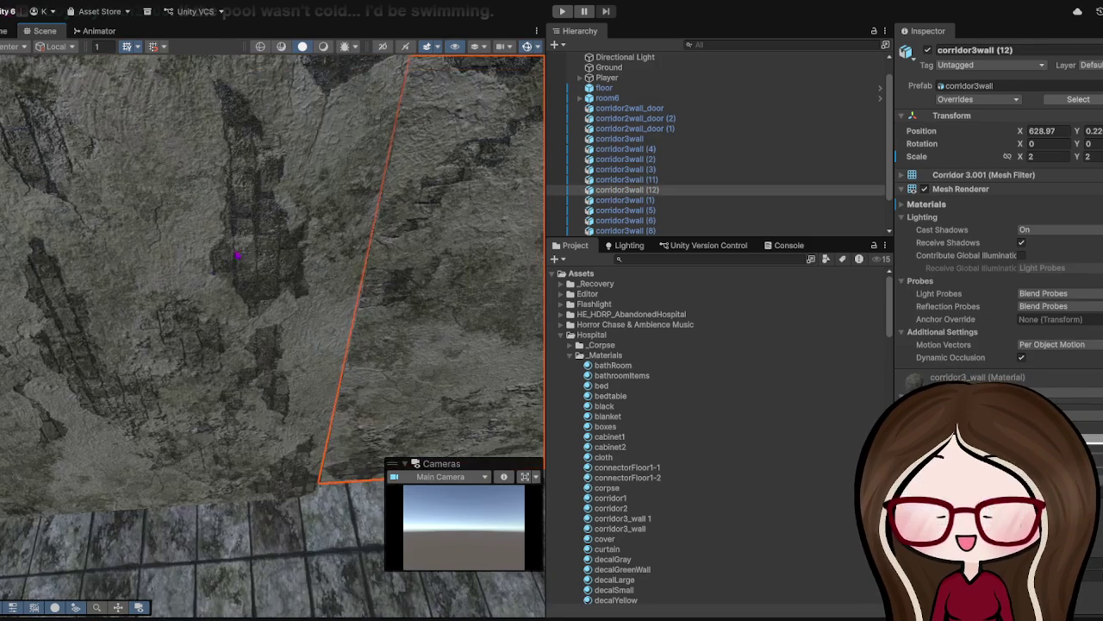
scroll(226, 208, "up", 5)
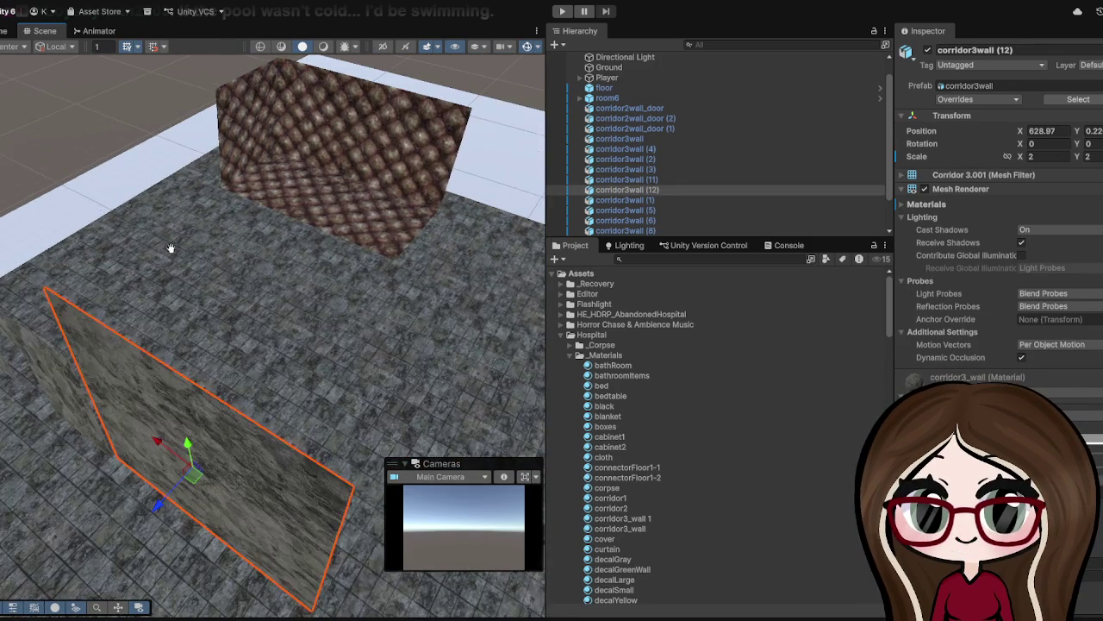
scroll(264, 466, "down", 4)
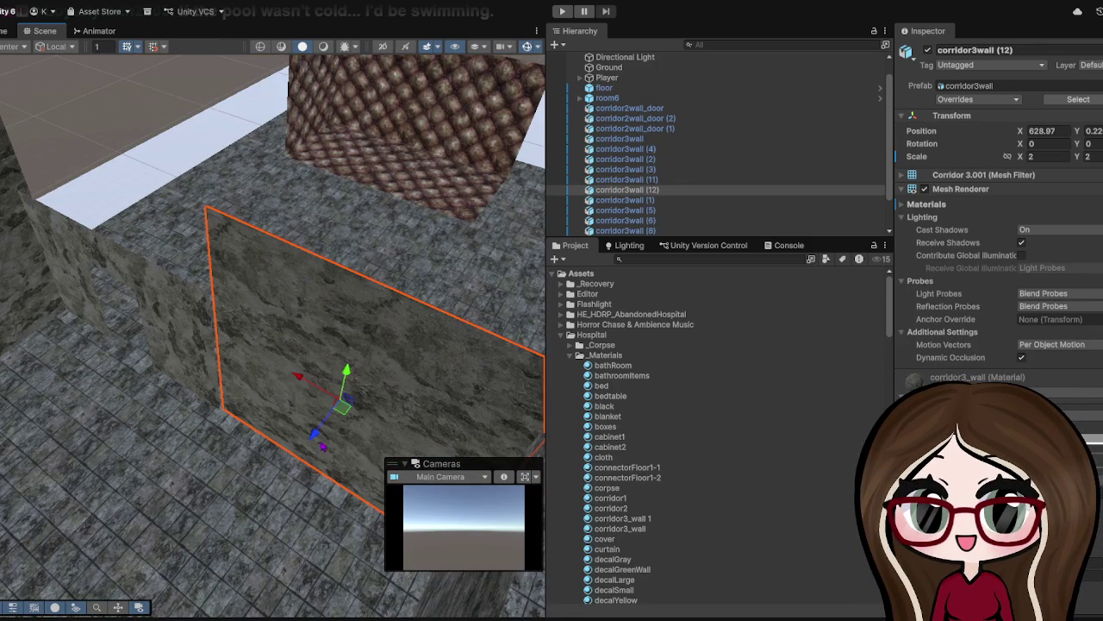
left_click_drag(317, 435, 308, 443)
- Pull the view back over the floor room and select room6
left_click(308, 443)
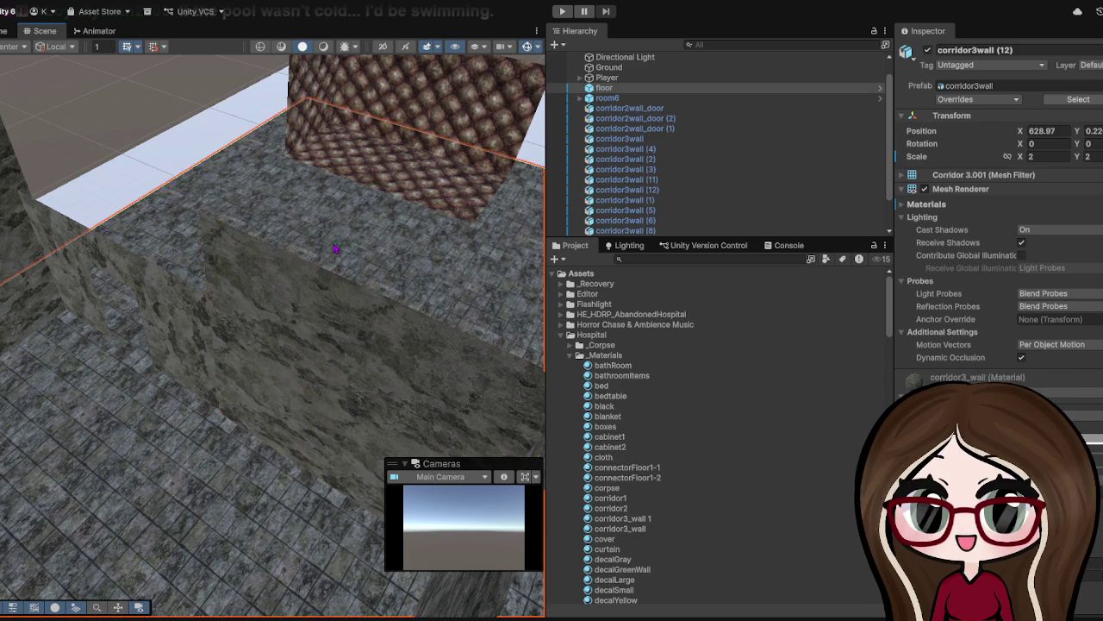
scroll(306, 315, "up", 5)
scroll(308, 321, "down", 5)
scroll(307, 321, "down", 3)
scroll(328, 379, "up", 5)
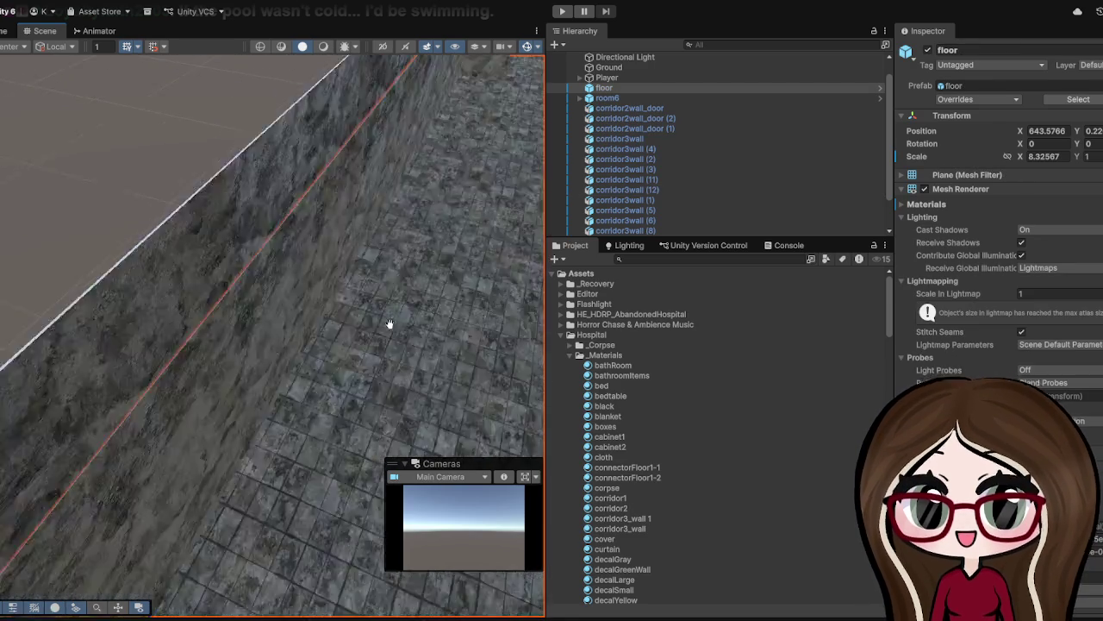
scroll(362, 344, "down", 4)
scroll(445, 300, "down", 4)
left_click_drag(444, 300, 428, 324)
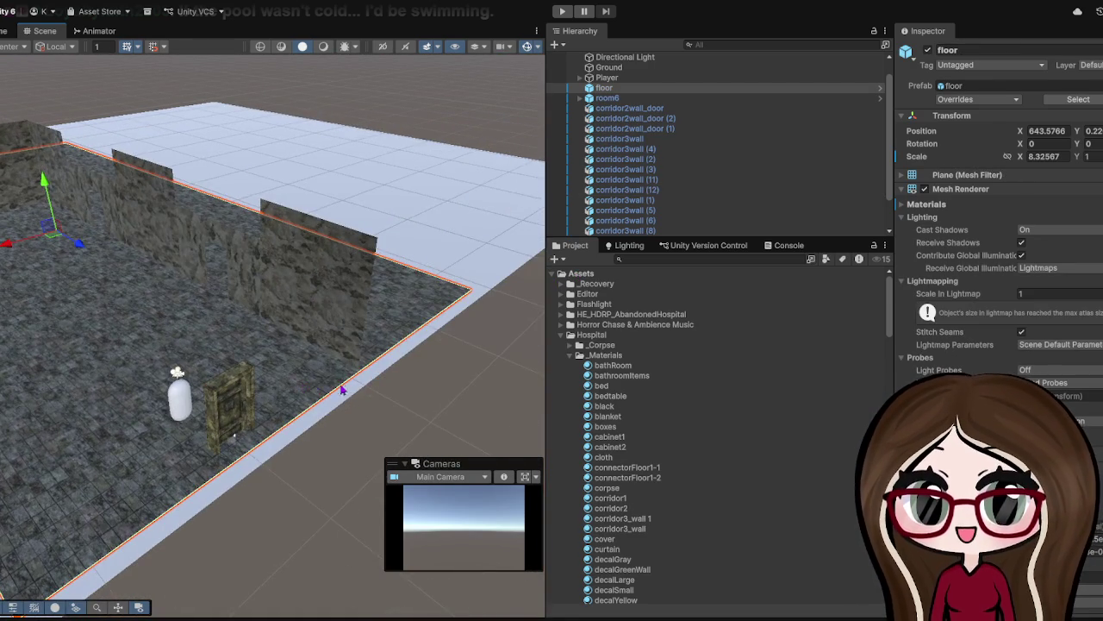
left_click_drag(343, 390, 427, 438)
left_click(159, 286)
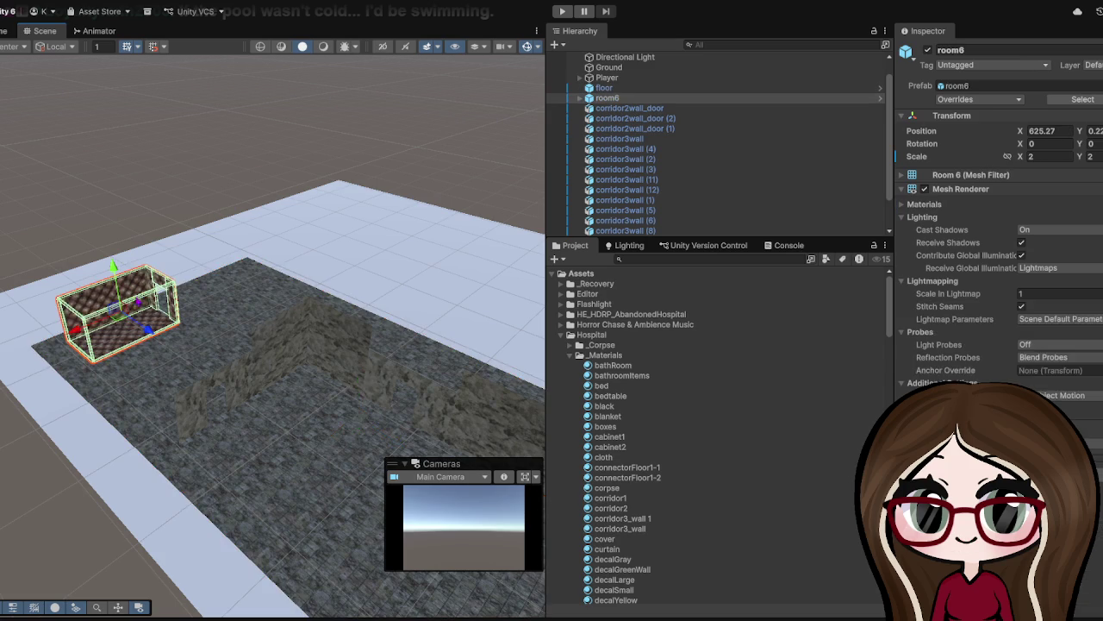
- Set room6's Y rotation to 180 and move it beside the corridor walls
left_click(1091, 143)
type("180")
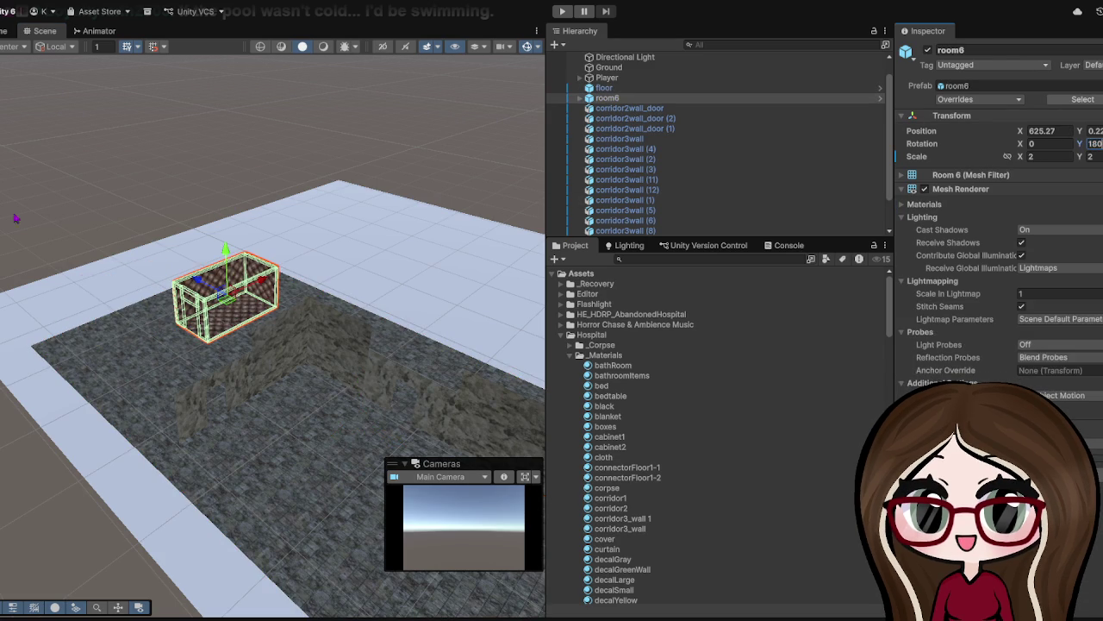
mouse_move(223, 289)
left_mouse_down()
mouse_move(478, 379)
mouse_move(372, 349)
mouse_move(384, 353)
mouse_move(345, 392)
left_mouse_up()
scroll(345, 393, "up", 2)
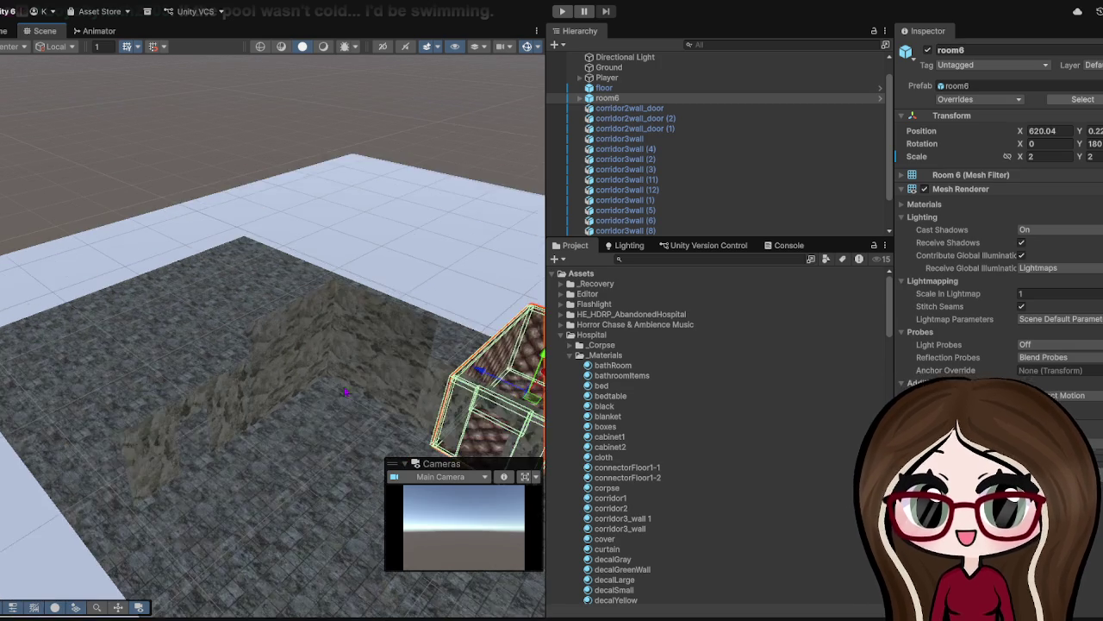
key("f")
scroll(362, 397, "up", 3)
scroll(379, 398, "down", 2)
scroll(397, 401, "up", 3)
scroll(318, 345, "down", 3)
left_click_drag(233, 267, 226, 252)
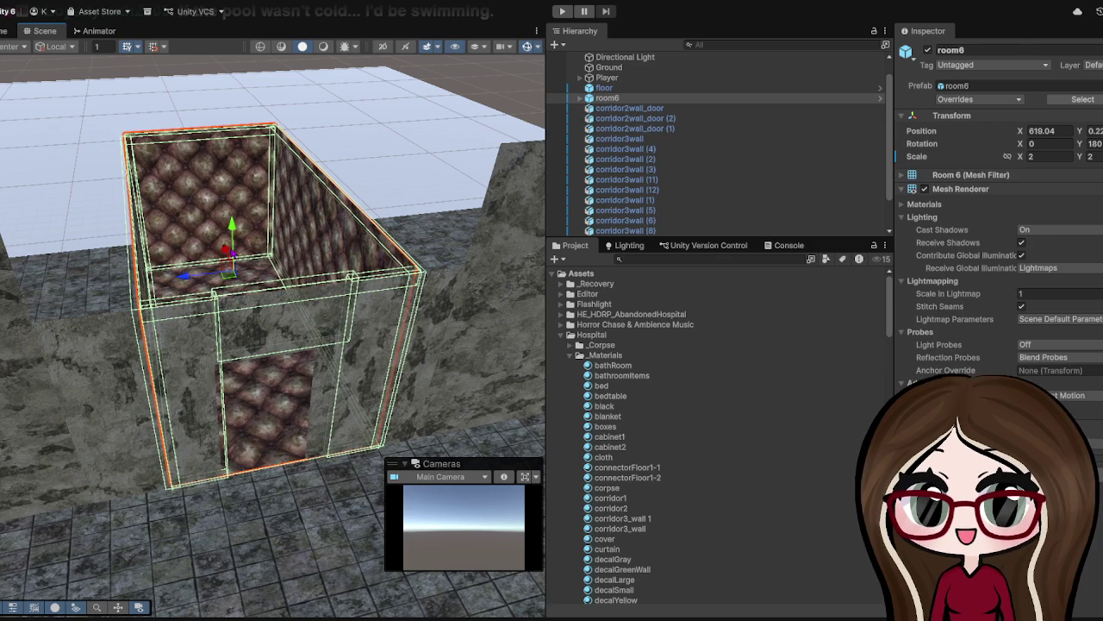
- Frame the floor room and enlarge the Hierarchy to show the full object list
left_click(248, 526)
scroll(259, 500, "up", 5)
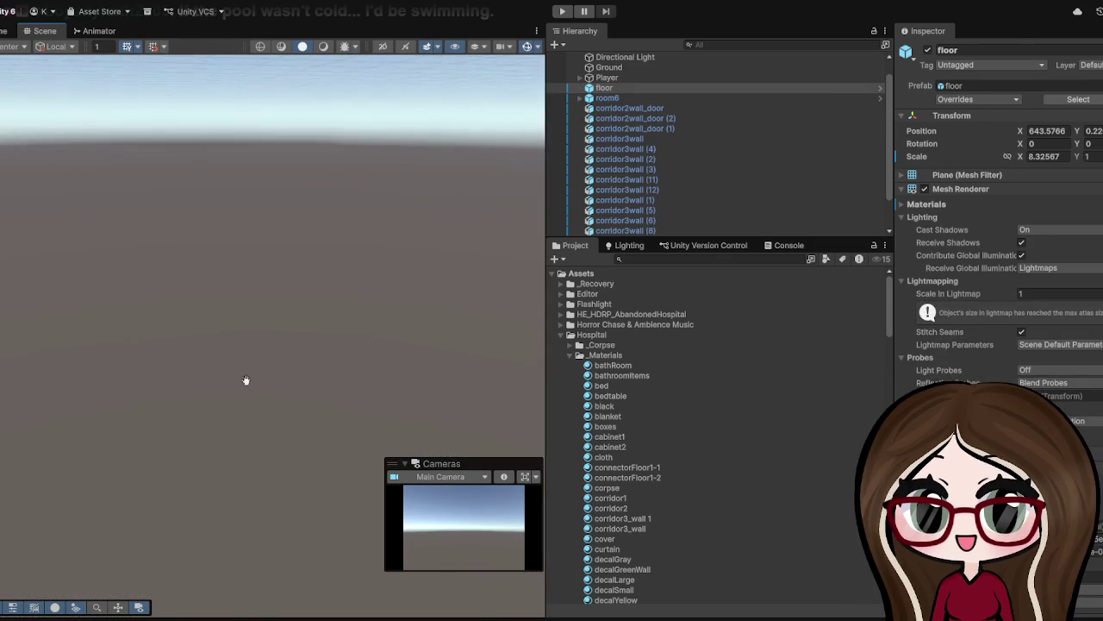
key("f")
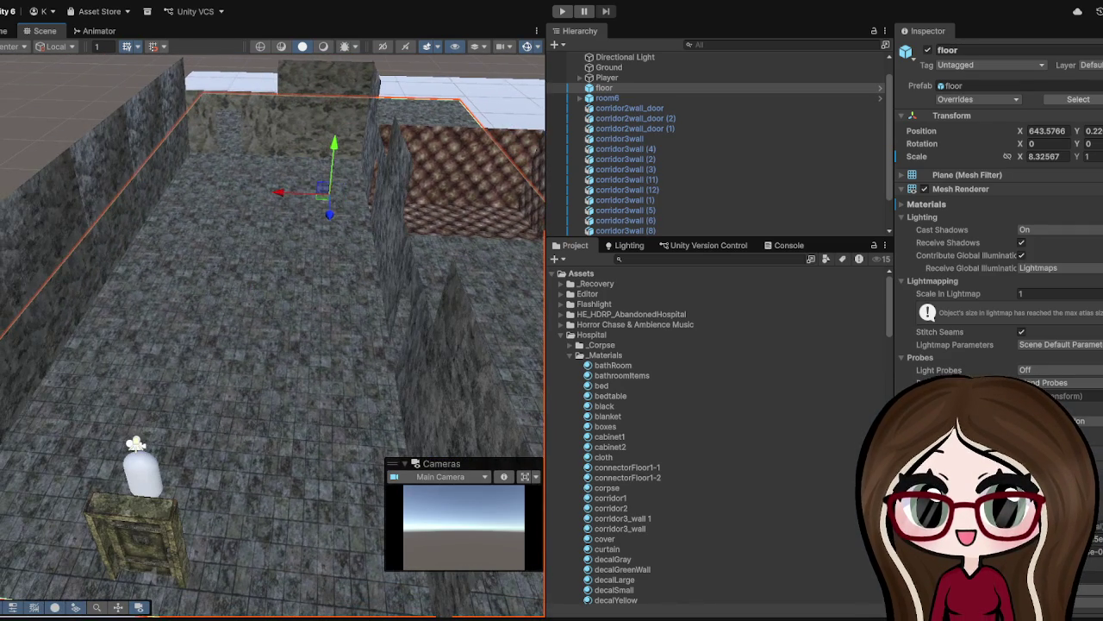
scroll(726, 155, "down", 2)
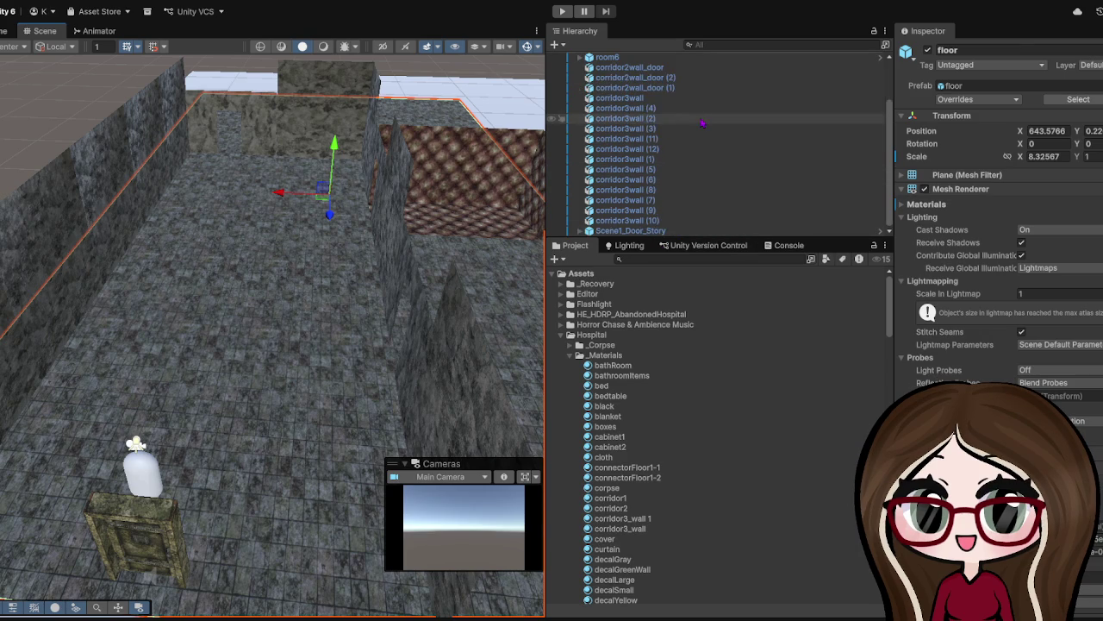
mouse_move(698, 241)
left_mouse_down()
mouse_move(681, 362)
mouse_move(664, 387)
left_mouse_up()
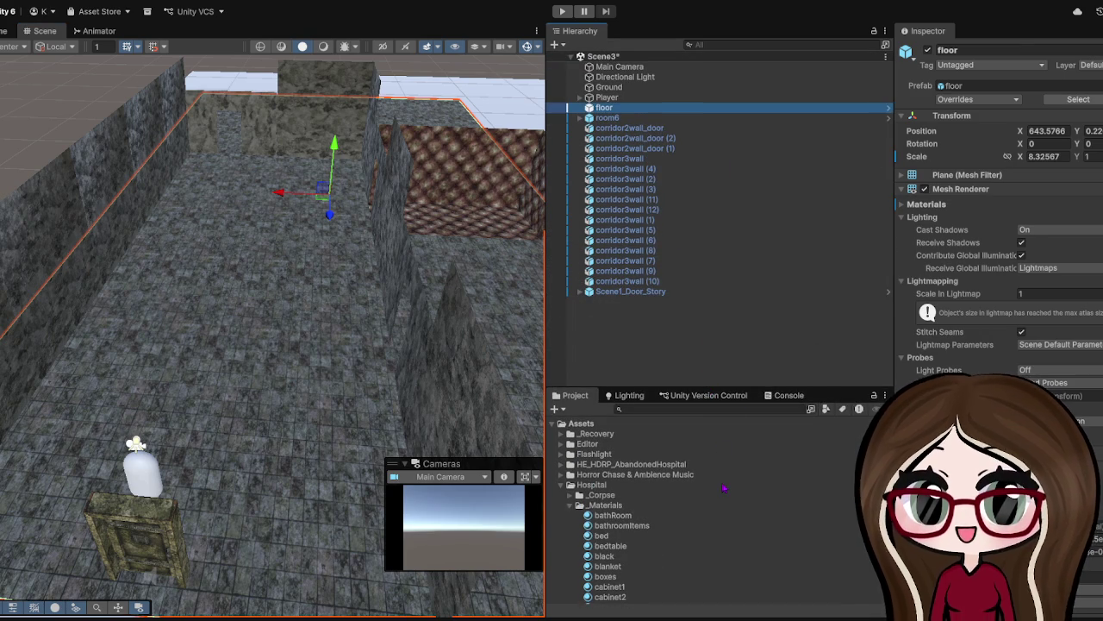
- Create an empty object named SceneWalls and parent room6 through Scene1_Door_Story under it
key("ctrl+shift+n")
type("S")
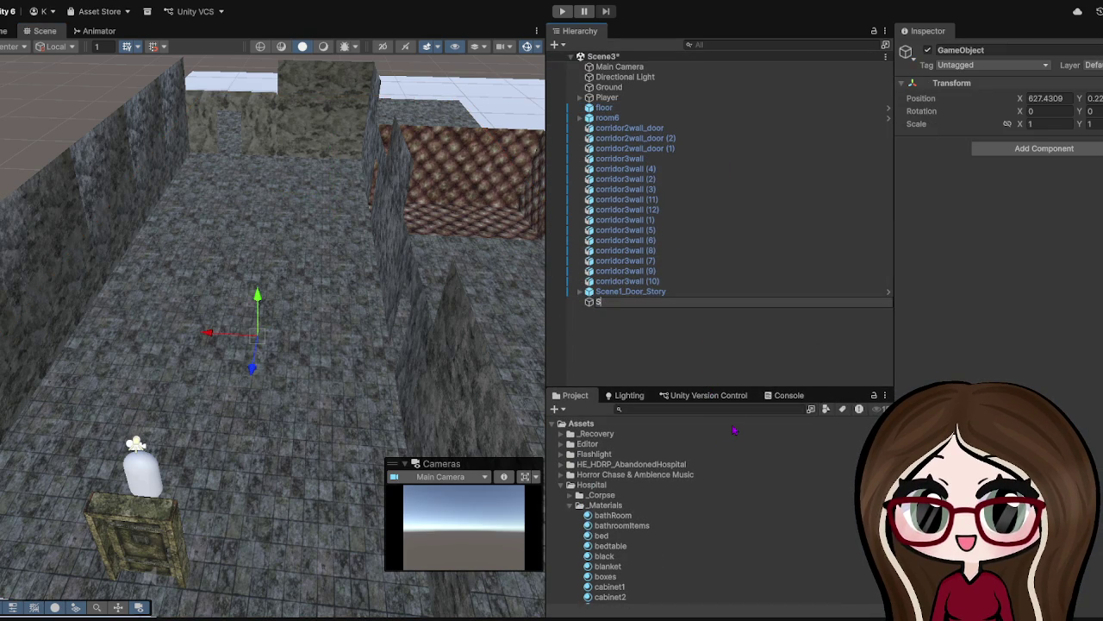
type("ceneWalls")
left_click(802, 379)
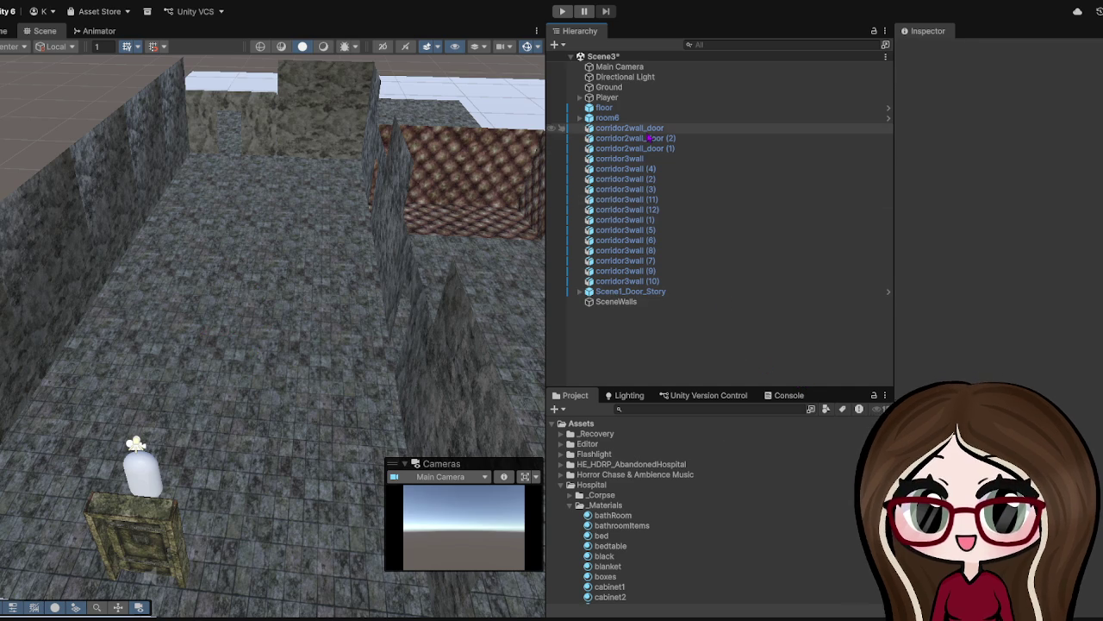
left_click(606, 129)
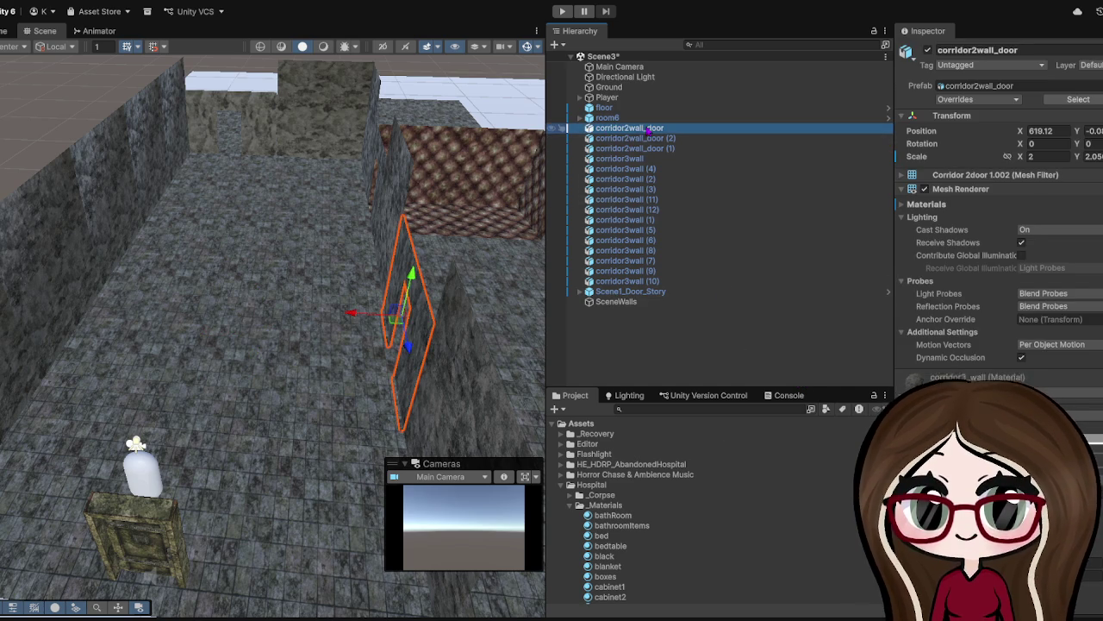
left_click(611, 118)
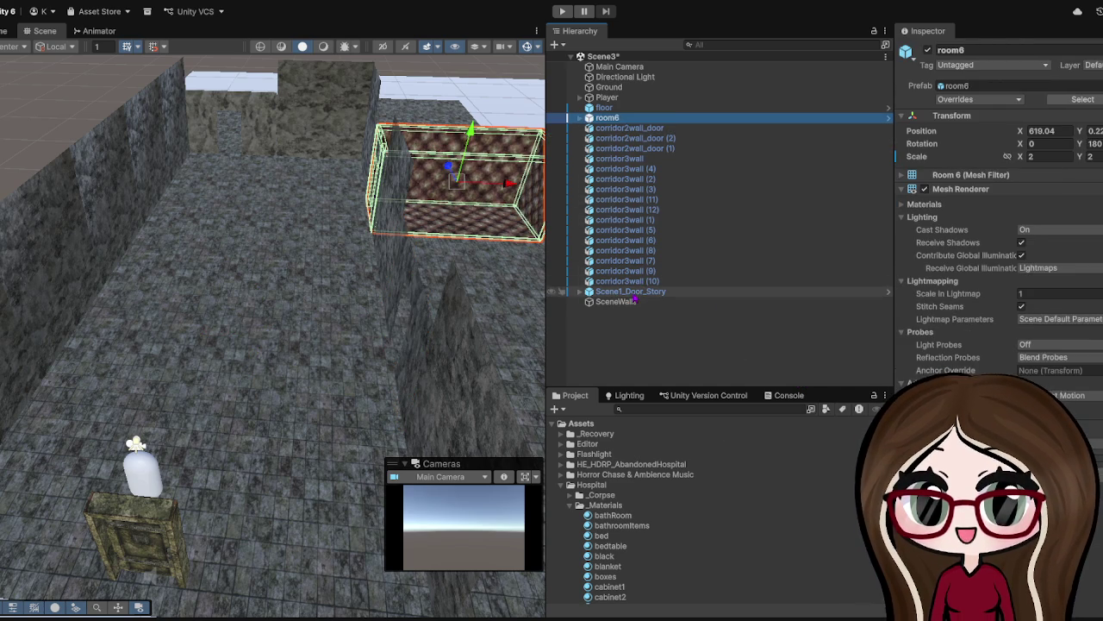
left_click(641, 292, "shift")
left_click_drag(627, 310, 621, 303)
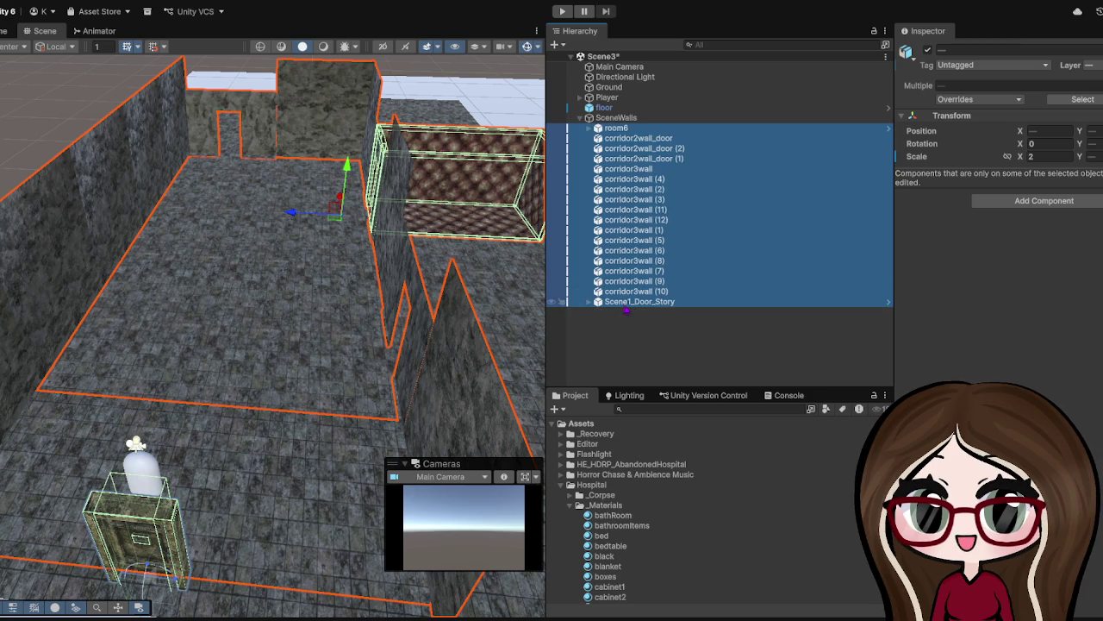
left_click(627, 332)
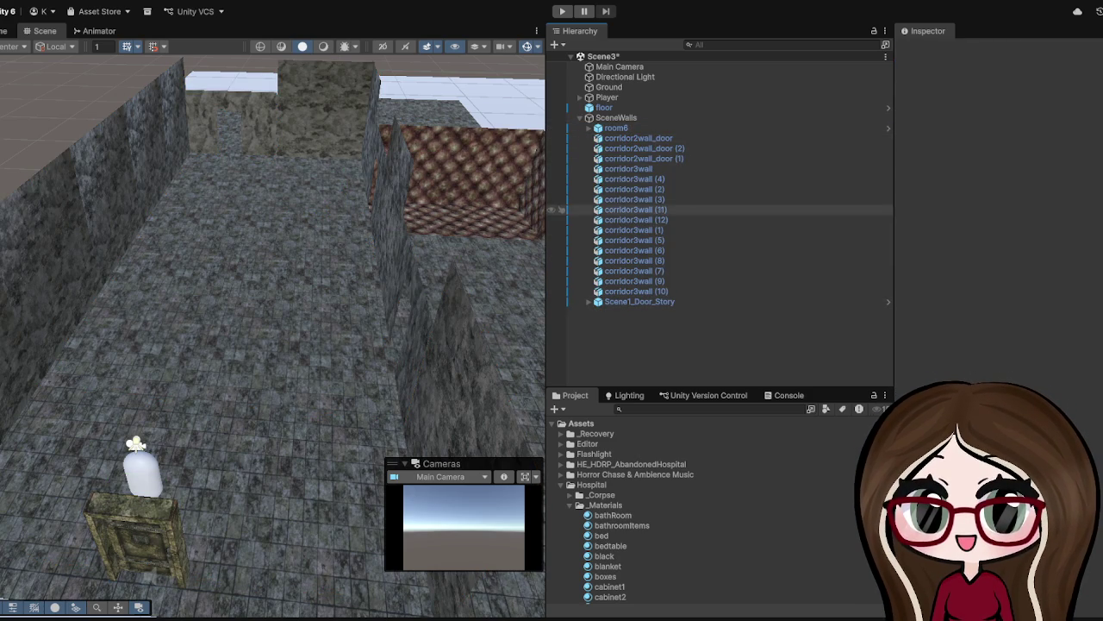
- Collapse room6 and the SceneWalls group in the Hierarchy, then frame the floor
left_click(587, 138)
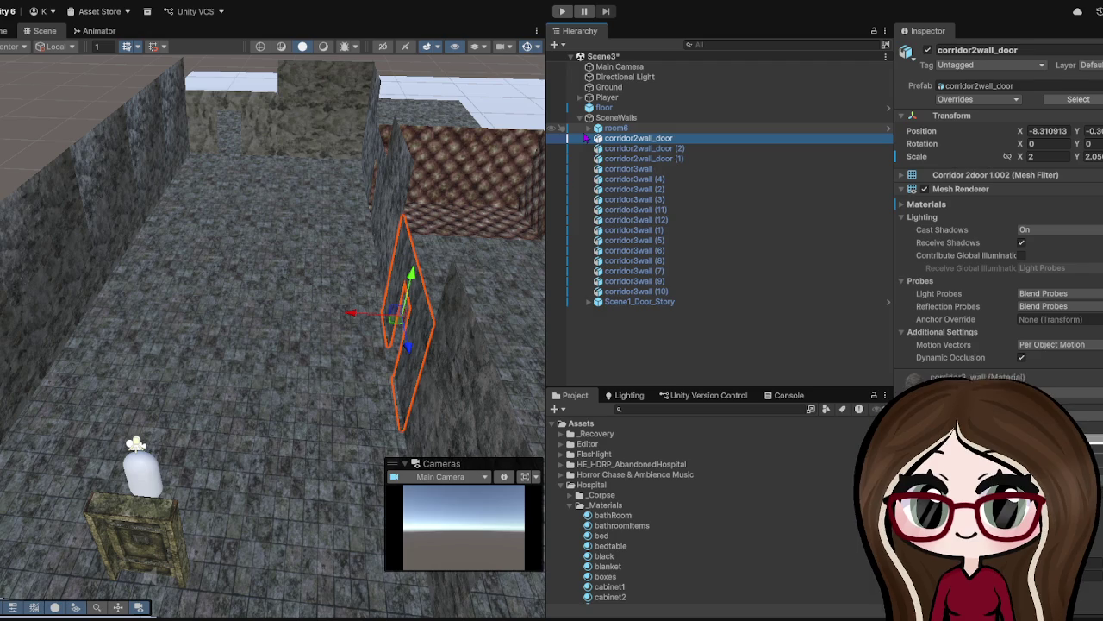
left_click(589, 130)
left_click(589, 127)
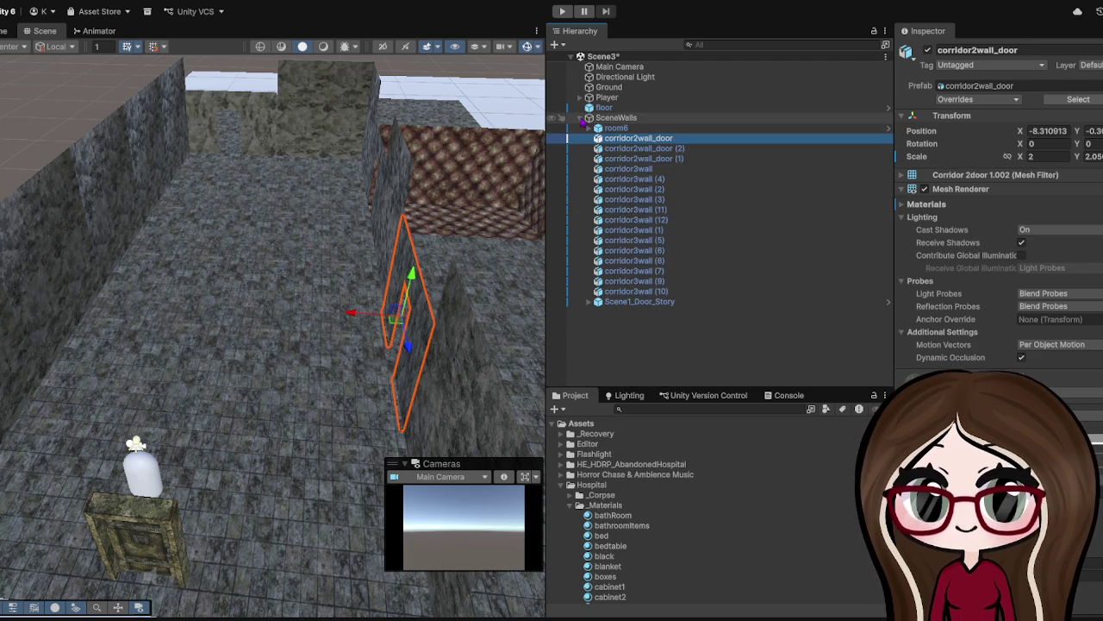
left_click(580, 117)
left_click(255, 238)
key("f")
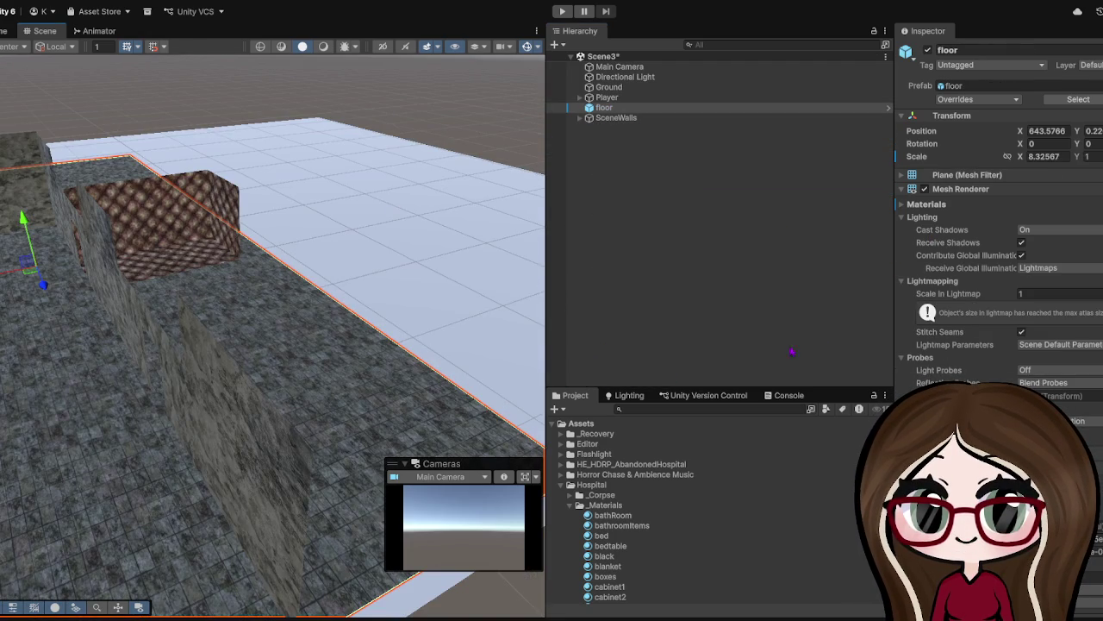
- Place a roomWall_Ceiling prefab from the rooms folder and raise it high above the floor
left_click_drag(748, 385, 784, 148)
scroll(591, 351, "down", 5)
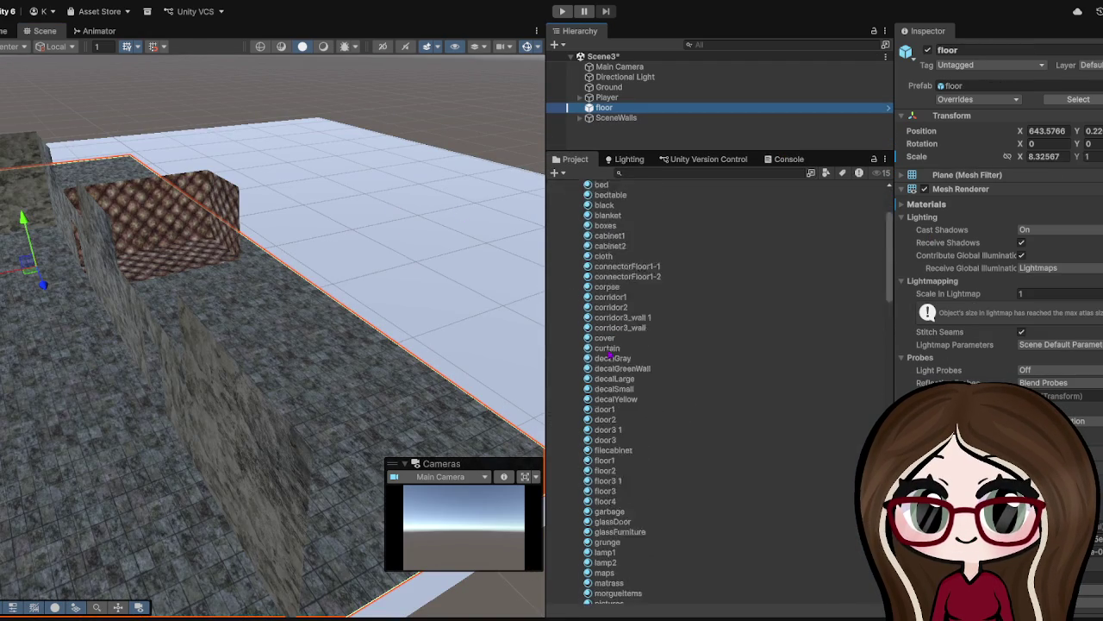
scroll(591, 351, "up", 5)
scroll(572, 278, "down", 15)
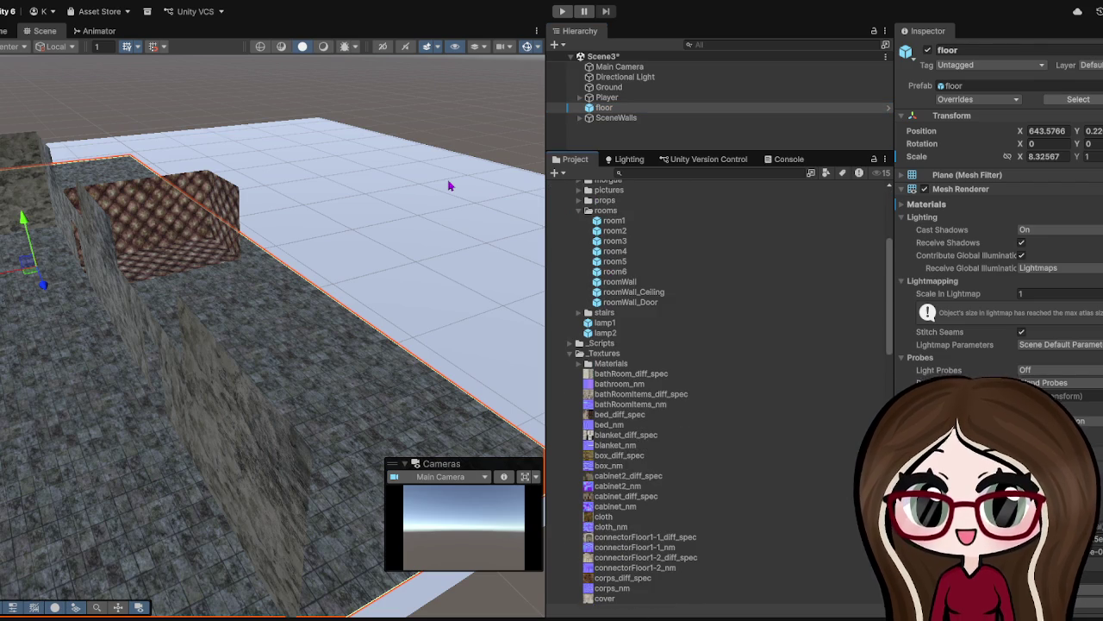
mouse_move(632, 295)
left_mouse_down()
mouse_move(271, 299)
mouse_move(168, 288)
left_mouse_up()
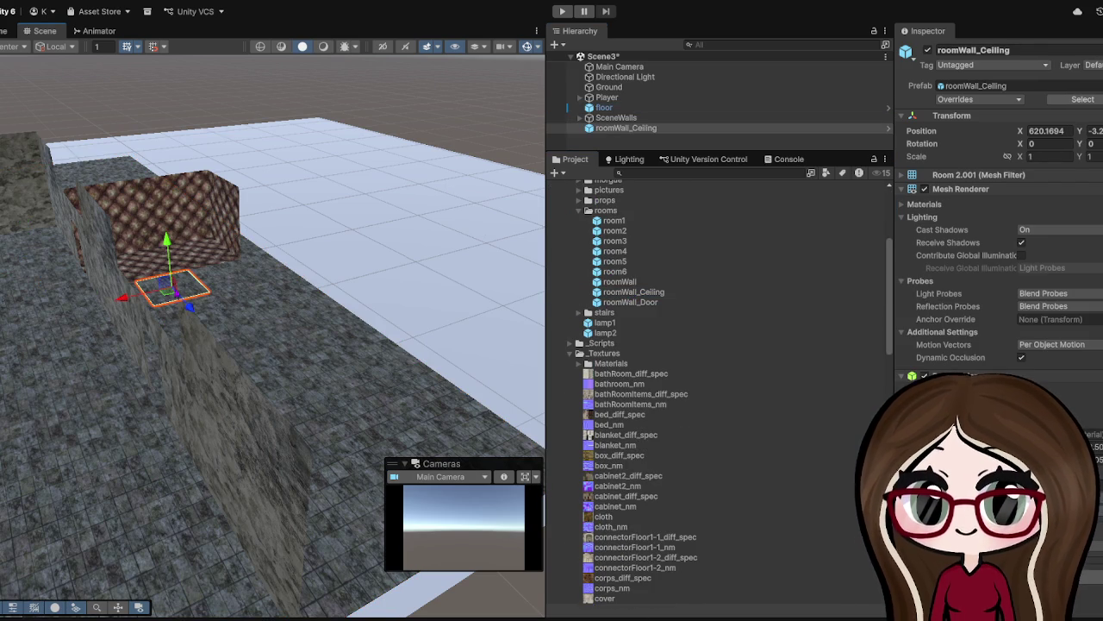
mouse_move(168, 246)
left_mouse_down()
mouse_move(140, 57)
mouse_move(235, 286)
mouse_move(374, 266)
mouse_move(317, 400)
mouse_move(374, 168)
left_mouse_up()
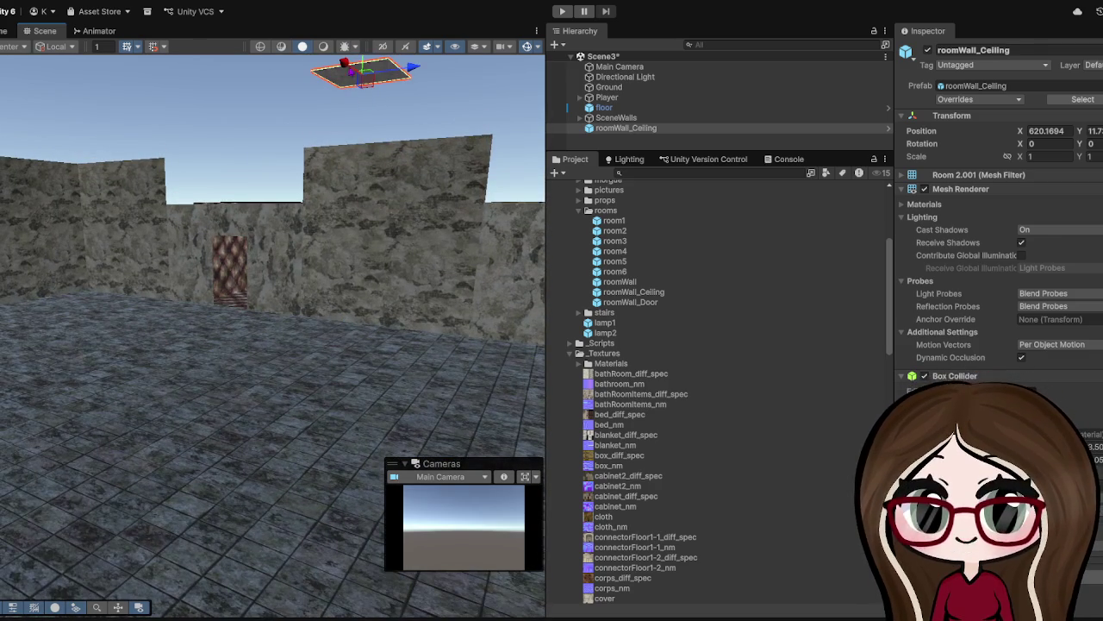
mouse_move(343, 62)
left_mouse_down()
mouse_move(227, 81)
mouse_move(246, 276)
left_mouse_up()
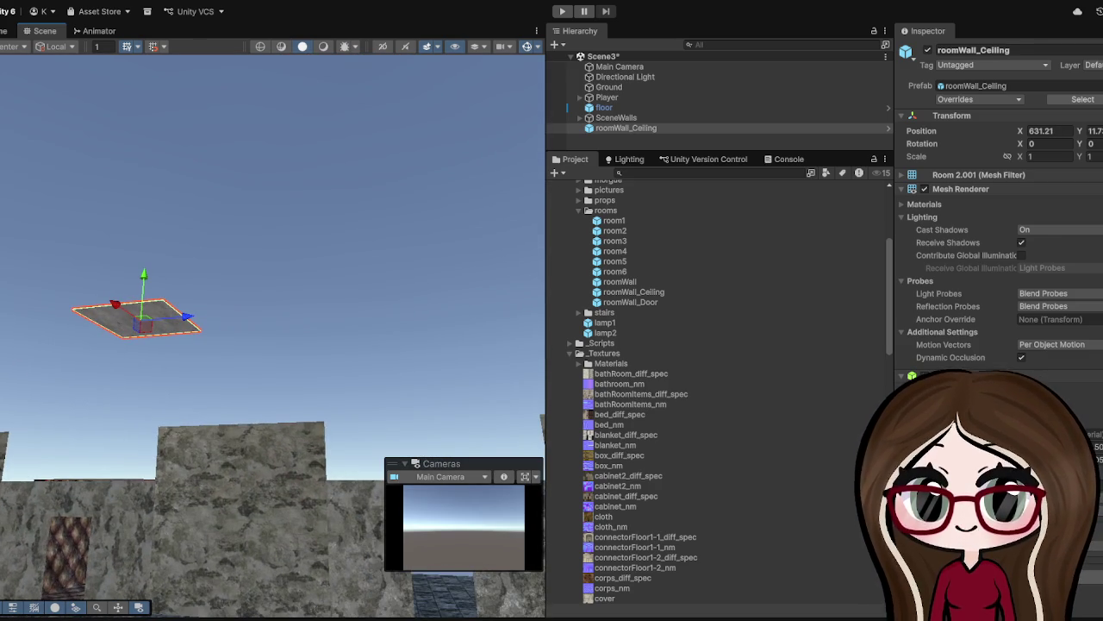
- Slide the ceiling panel over the walled room to X 642.7
mouse_move(345, 248)
left_mouse_down()
mouse_move(365, 241)
mouse_move(448, 103)
mouse_move(377, 180)
left_mouse_up()
key("f")
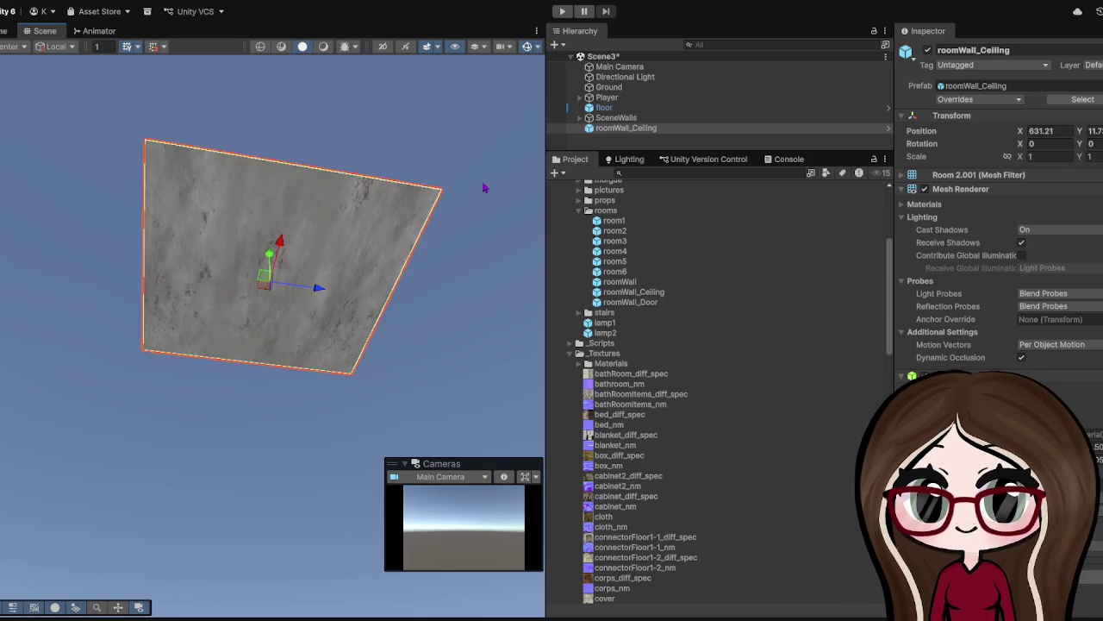
mouse_move(467, 290)
left_mouse_down()
mouse_move(361, 283)
mouse_move(344, 449)
mouse_move(367, 493)
mouse_move(387, 496)
left_mouse_up()
left_click_drag(396, 274, 425, 370)
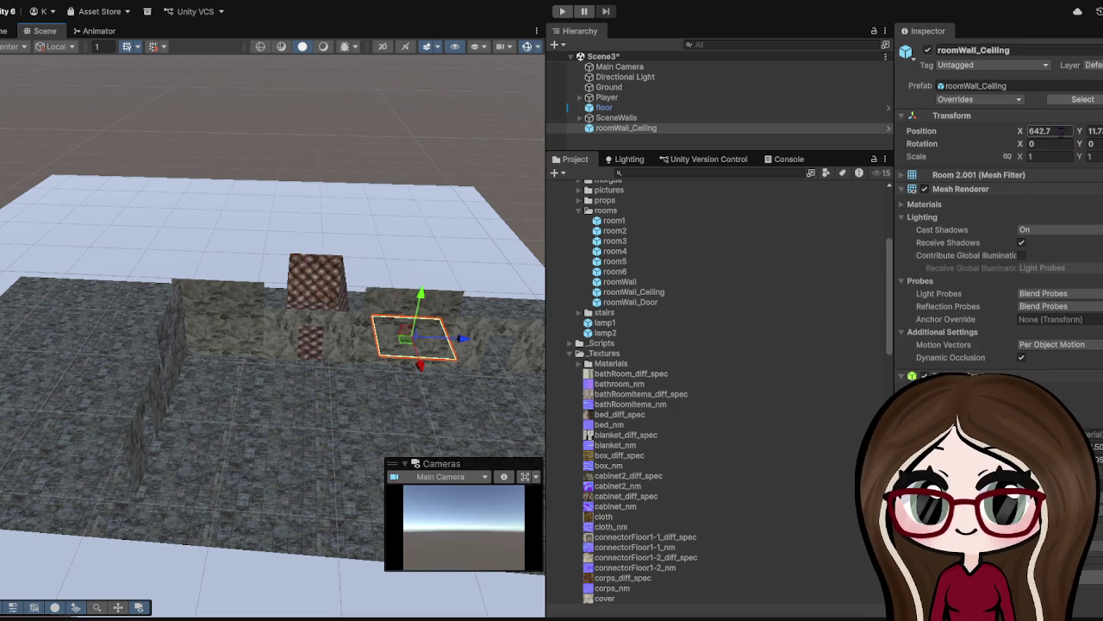
left_click(1057, 158)
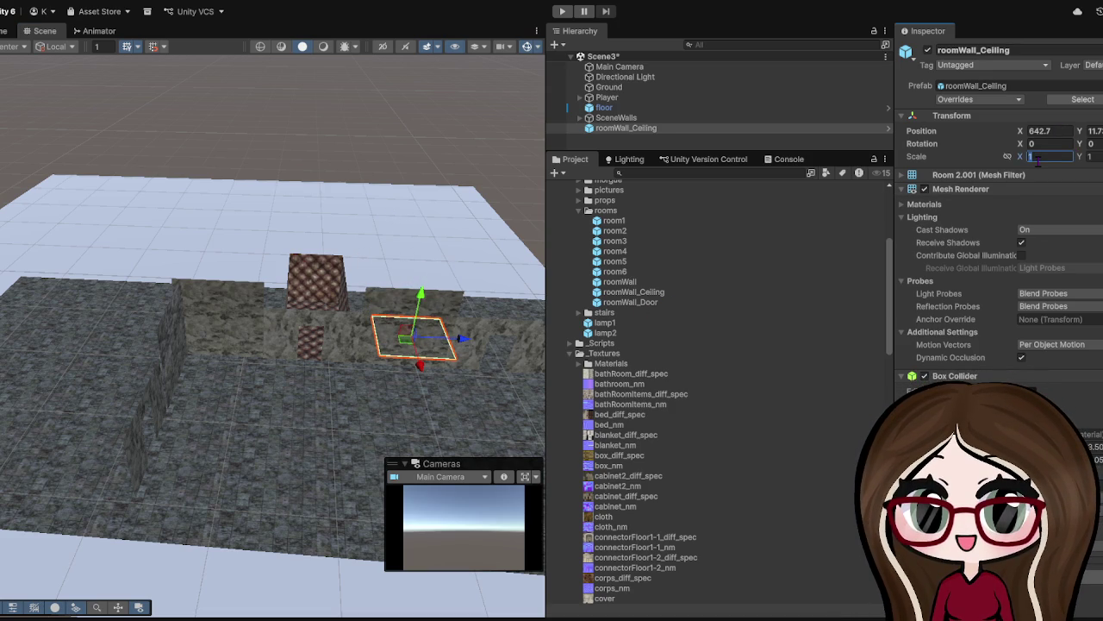
- Enter 3 for the ceiling's X, Y and Z scale, then change X scale to 10
type("3")
key("Tab")
type("3")
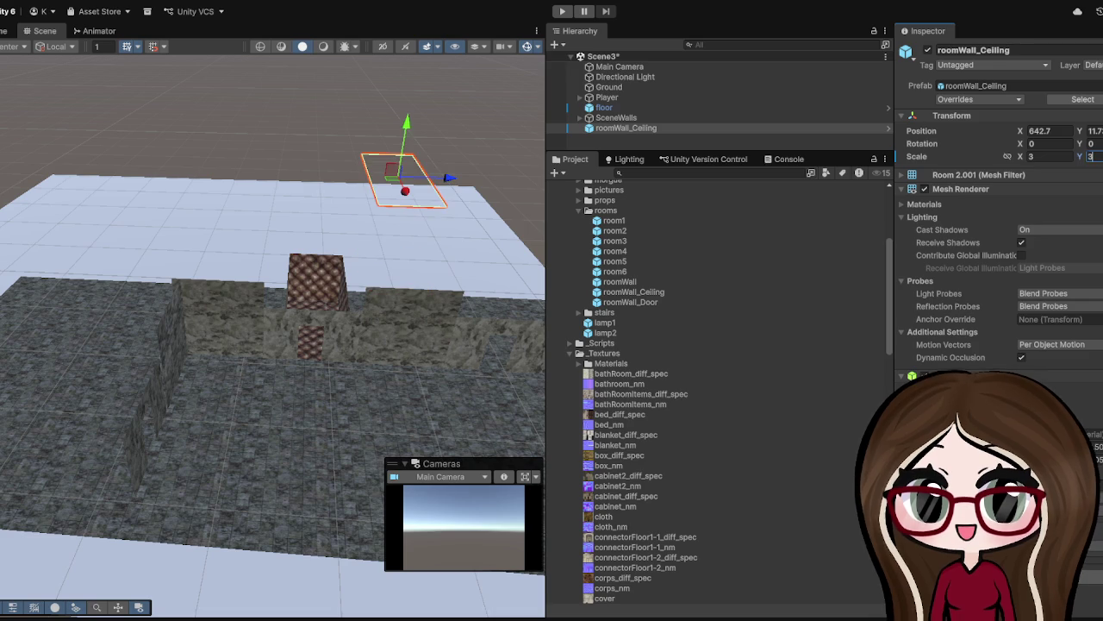
key("Tab")
type("3")
scroll(495, 184, "down", 2)
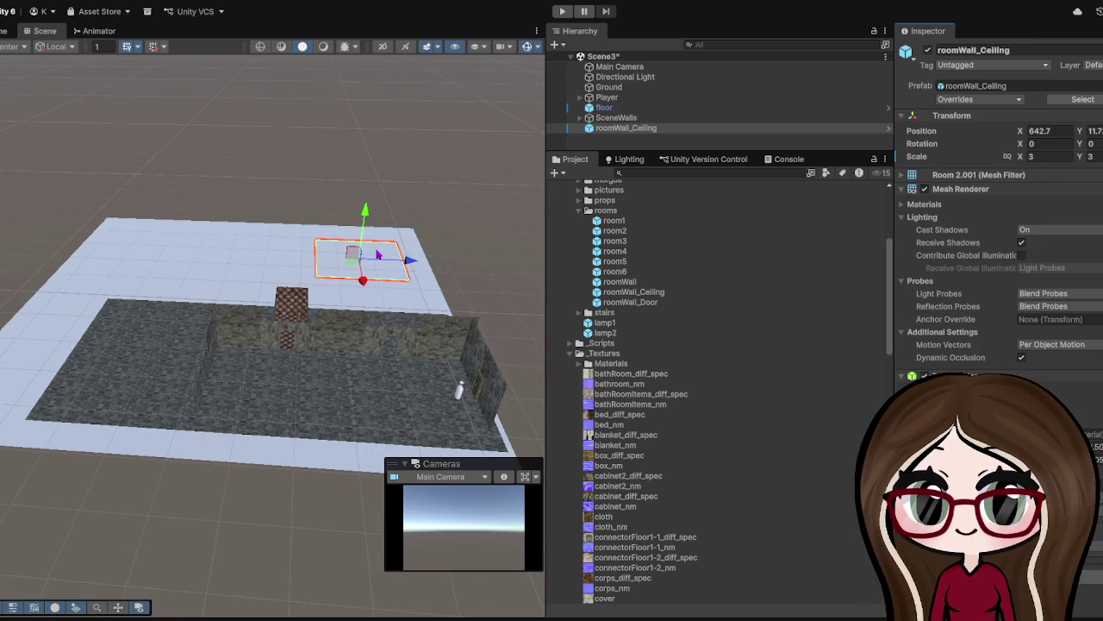
left_click(1050, 156)
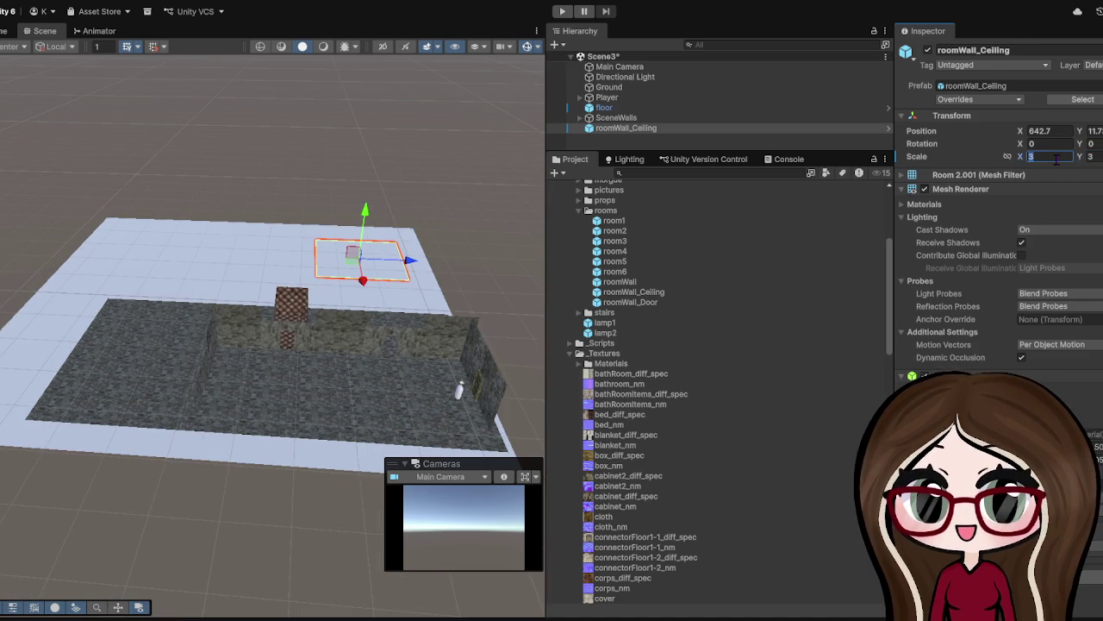
type("10")
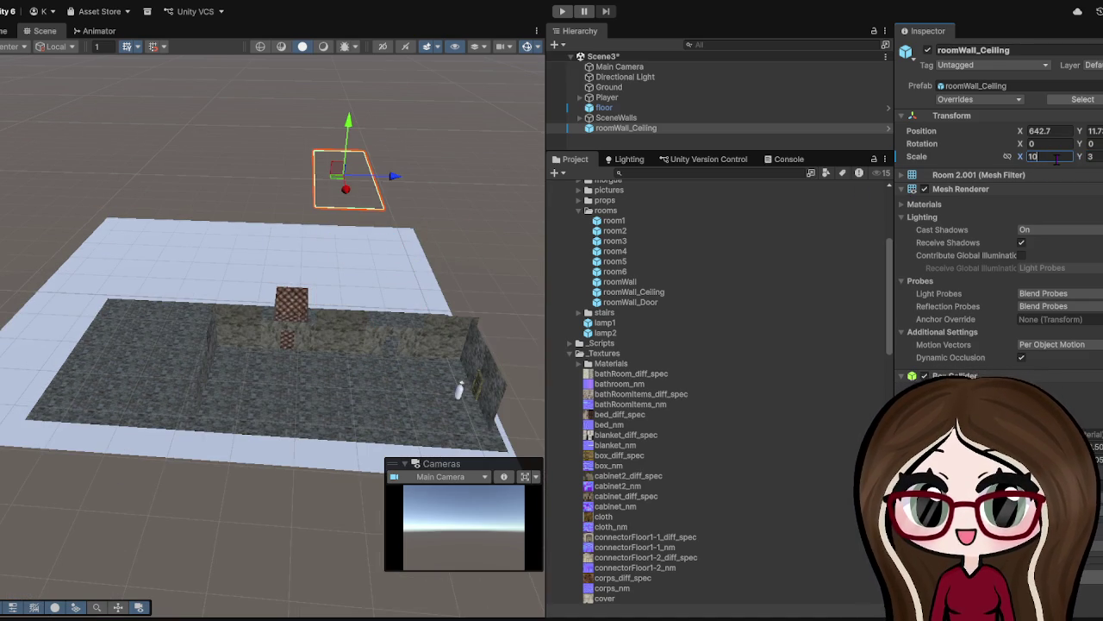
- Lower the ceiling slab, raise it back up, and slide it along X toward the rooms
left_click_drag(349, 125, 369, 310)
scroll(369, 311, "up", 5)
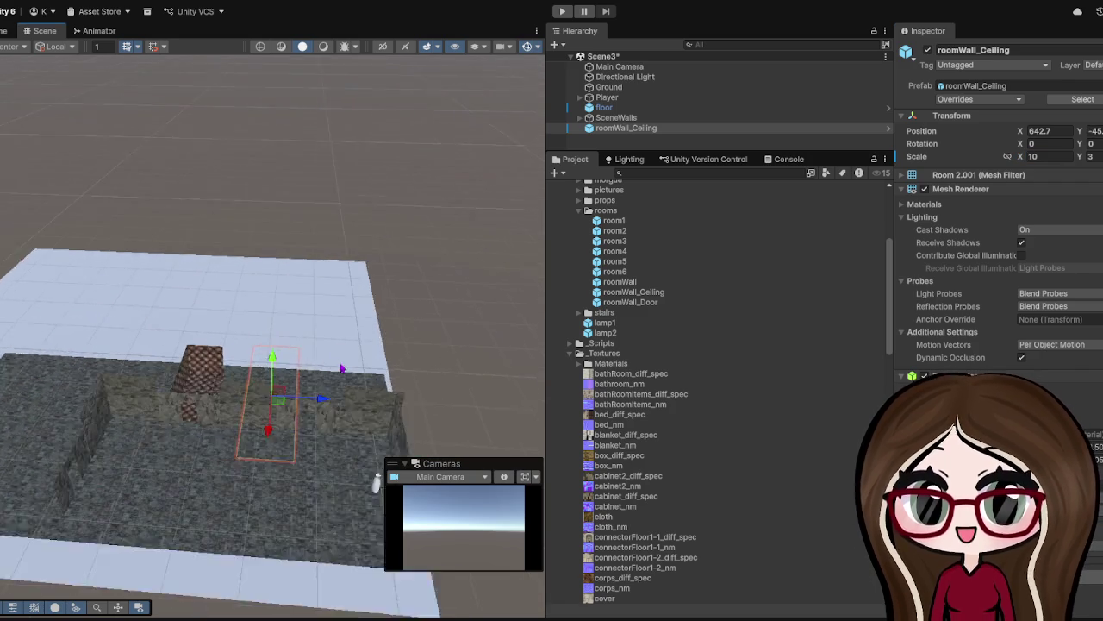
left_click_drag(276, 392, 285, 200)
left_click(1091, 143)
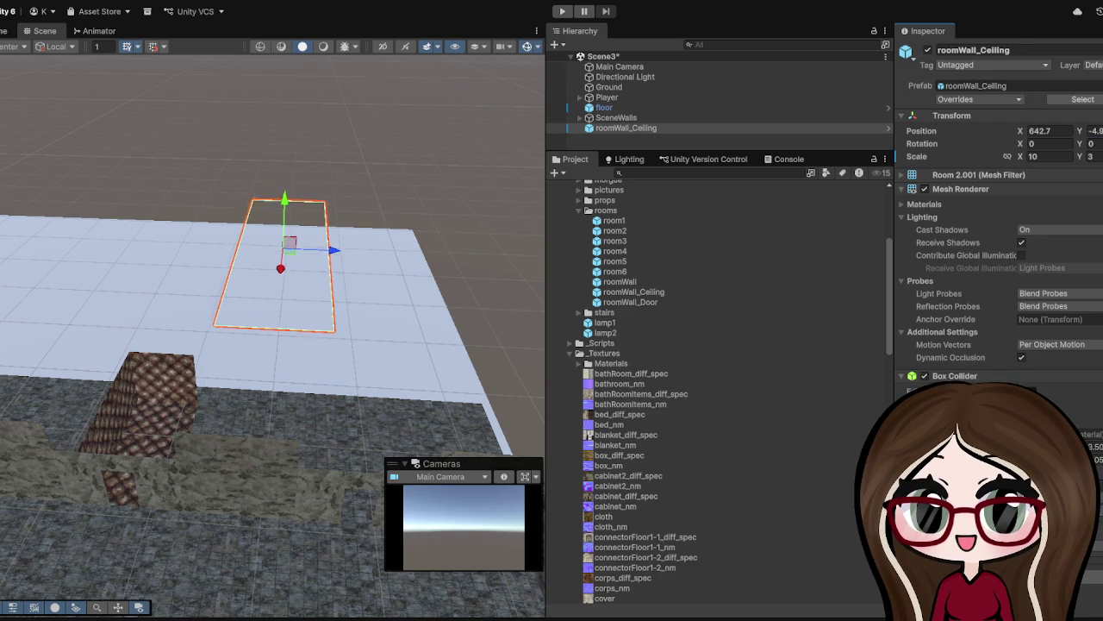
scroll(316, 314, "down", 8)
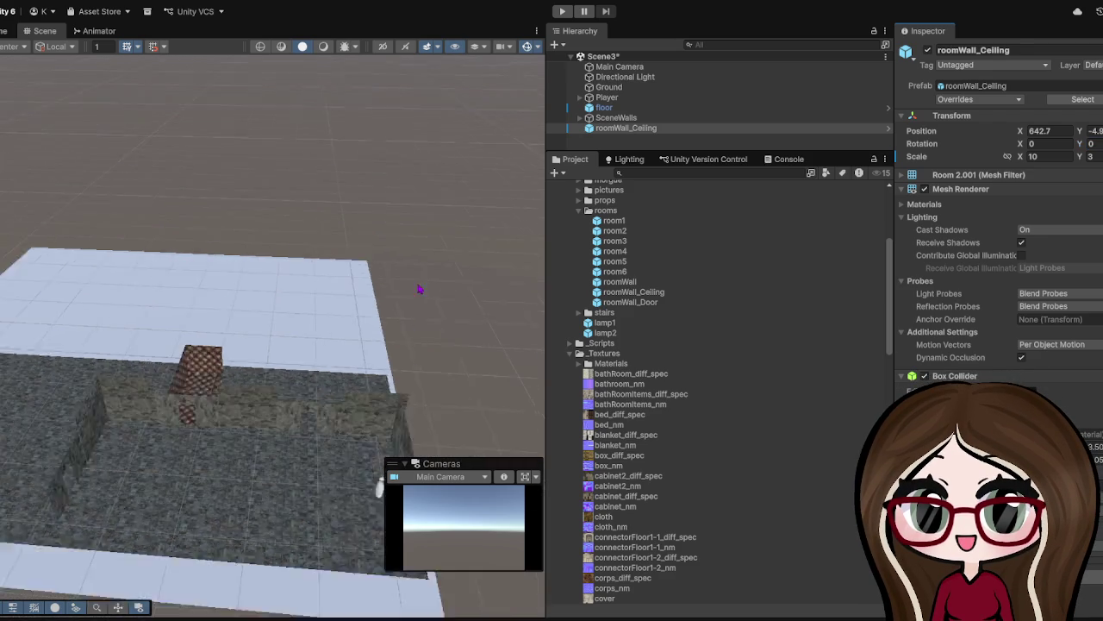
mouse_move(240, 539)
left_mouse_down()
mouse_move(250, 379)
mouse_move(268, 470)
mouse_move(254, 370)
left_mouse_up()
scroll(239, 458, "up", 8)
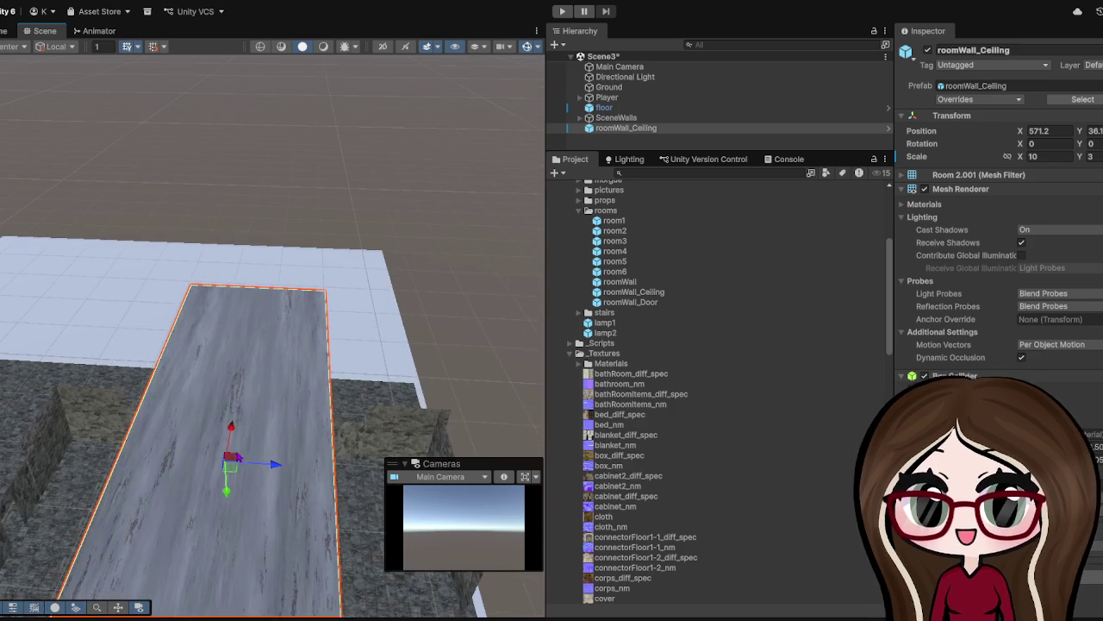
left_click_drag(235, 442, 233, 427)
scroll(241, 444, "down", 4)
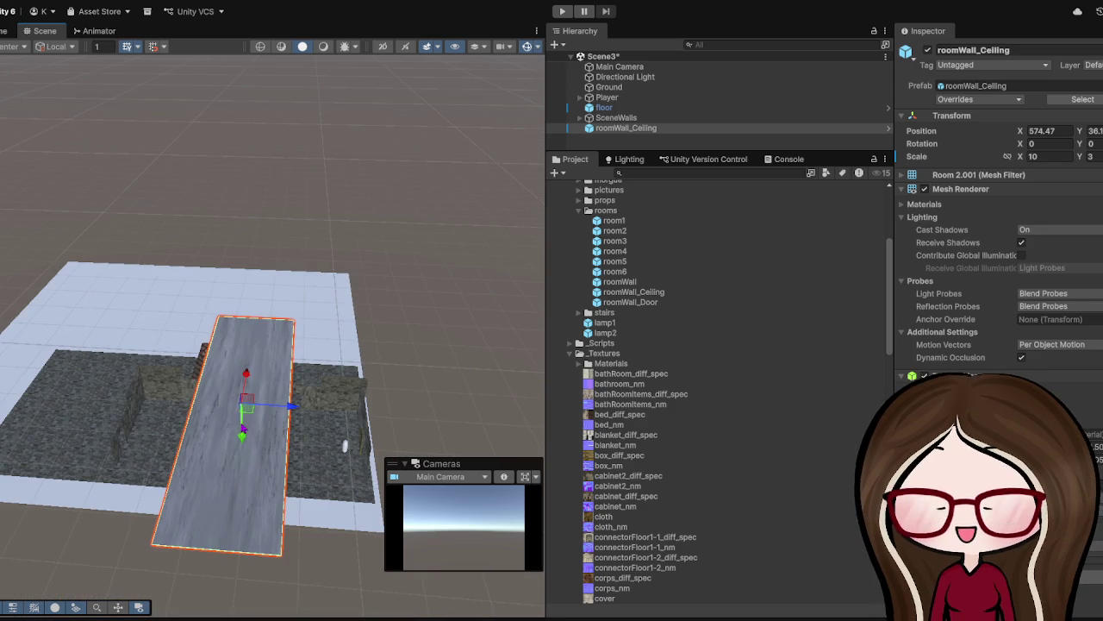
- Set the ceiling's Y scale to 10, then shift it left and above the walls
double_click(1092, 156)
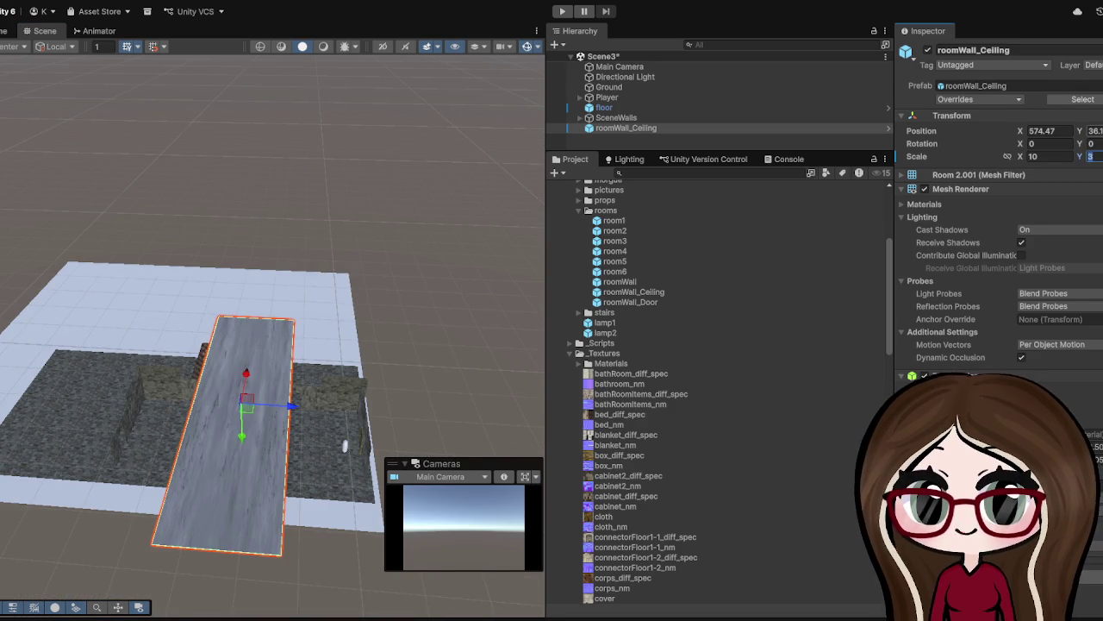
type("10")
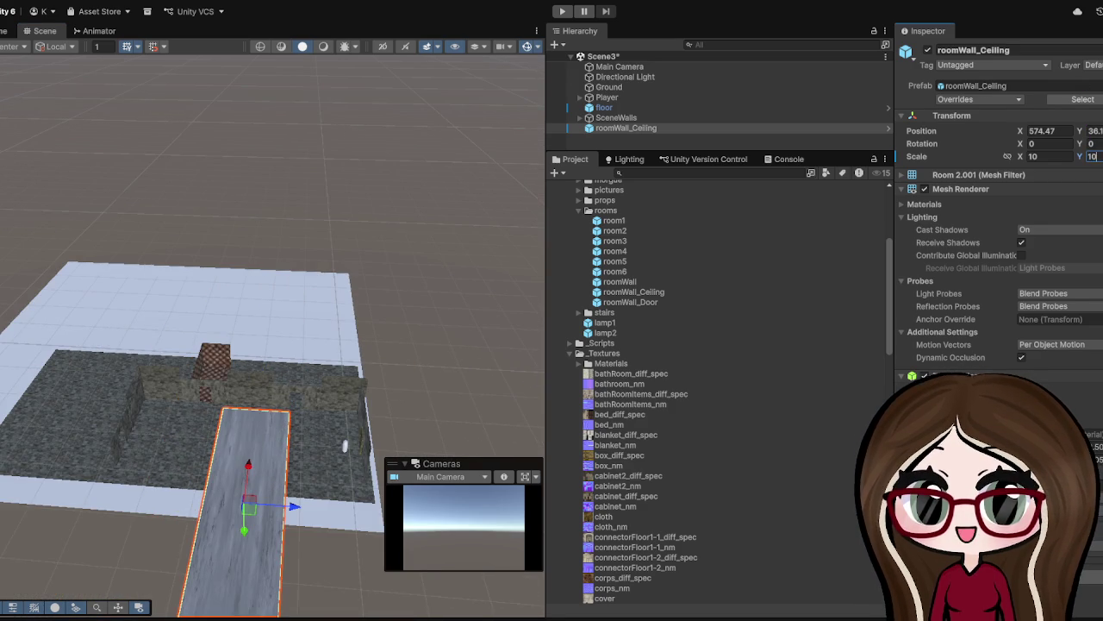
key("Return")
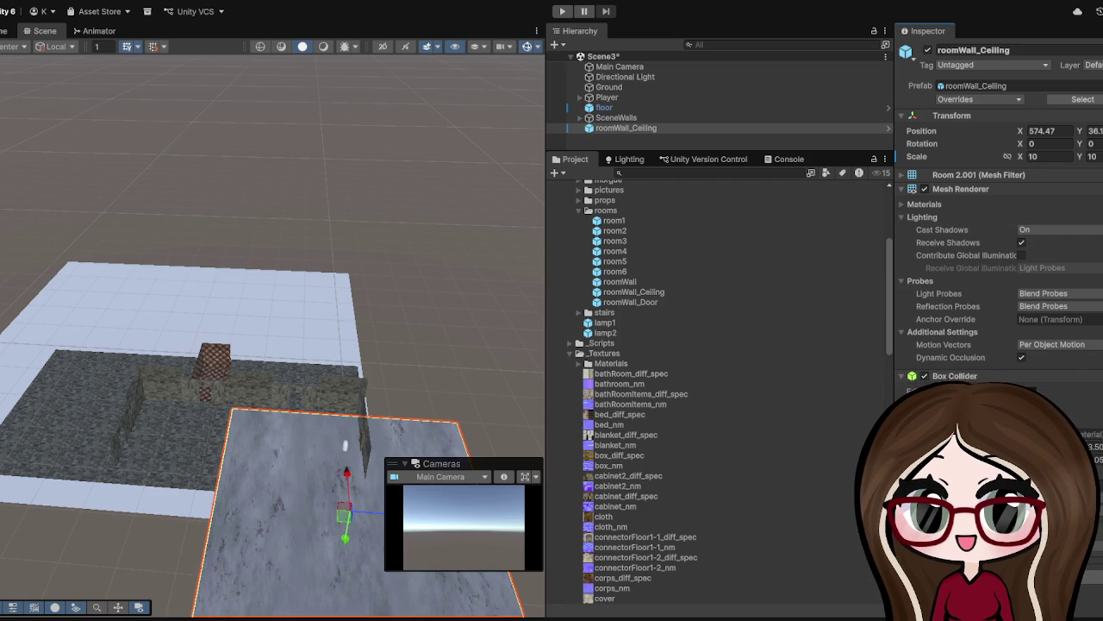
mouse_move(246, 457)
left_mouse_down()
mouse_move(198, 431)
mouse_move(194, 461)
left_mouse_up()
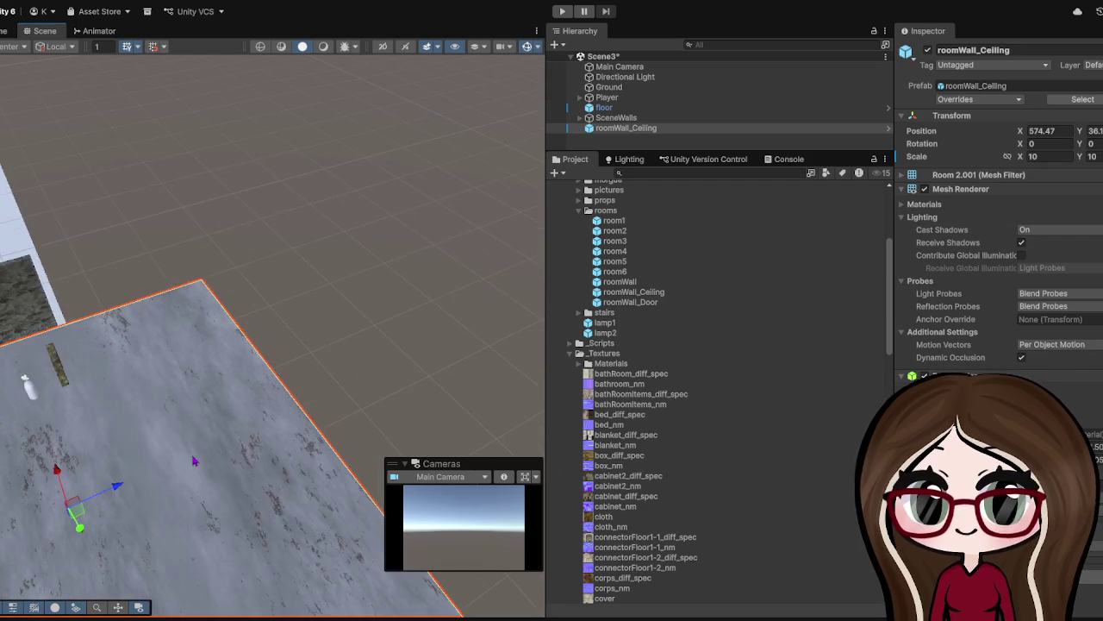
scroll(194, 461, "down", 3)
left_click_drag(299, 532, 330, 388)
left_click_drag(384, 295, 334, 269)
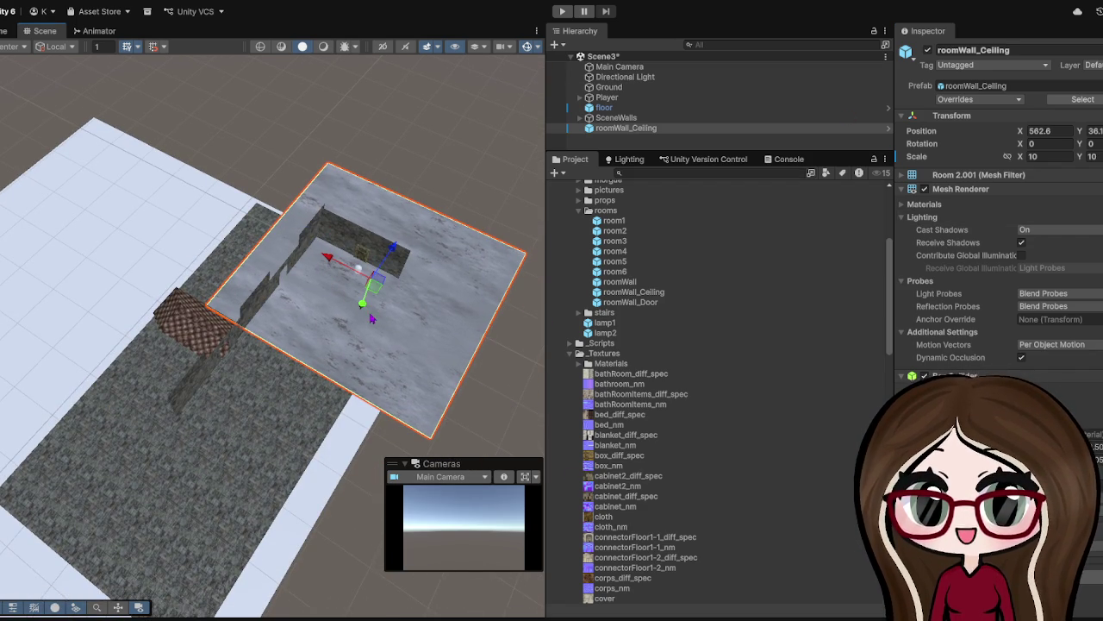
mouse_move(363, 312)
left_mouse_down()
mouse_move(365, 276)
mouse_move(376, 292)
left_mouse_up()
left_click_drag(345, 244, 278, 205)
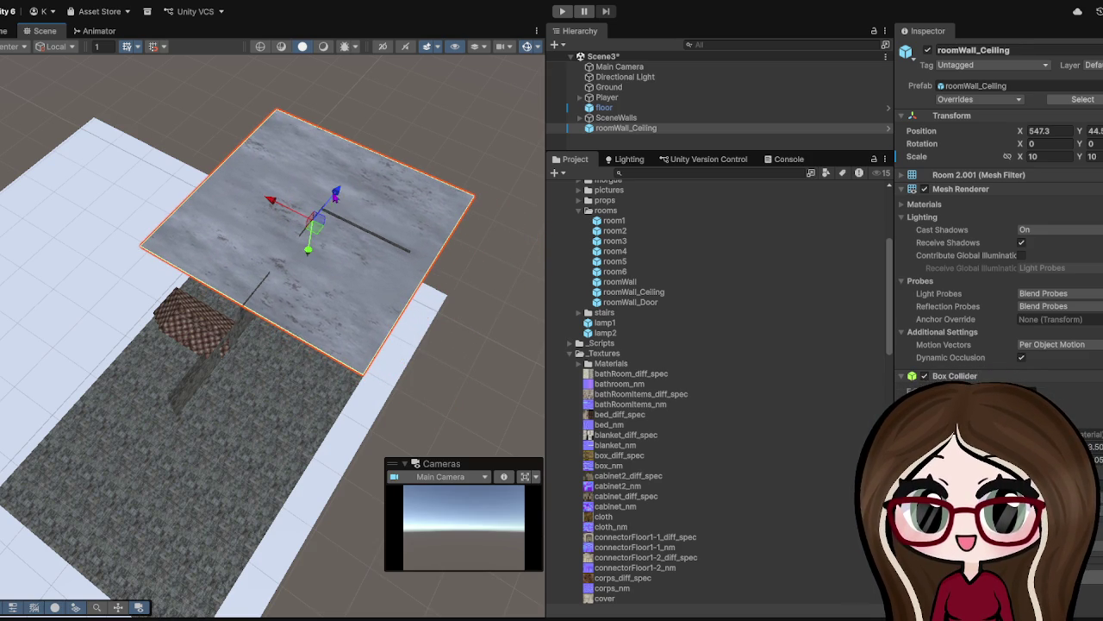
mouse_move(307, 252)
left_mouse_down()
mouse_move(307, 271)
mouse_move(311, 243)
mouse_move(303, 262)
mouse_move(293, 259)
left_mouse_up()
- Set the roomWall_Ceiling X and Y scale to 20
left_click(1054, 157)
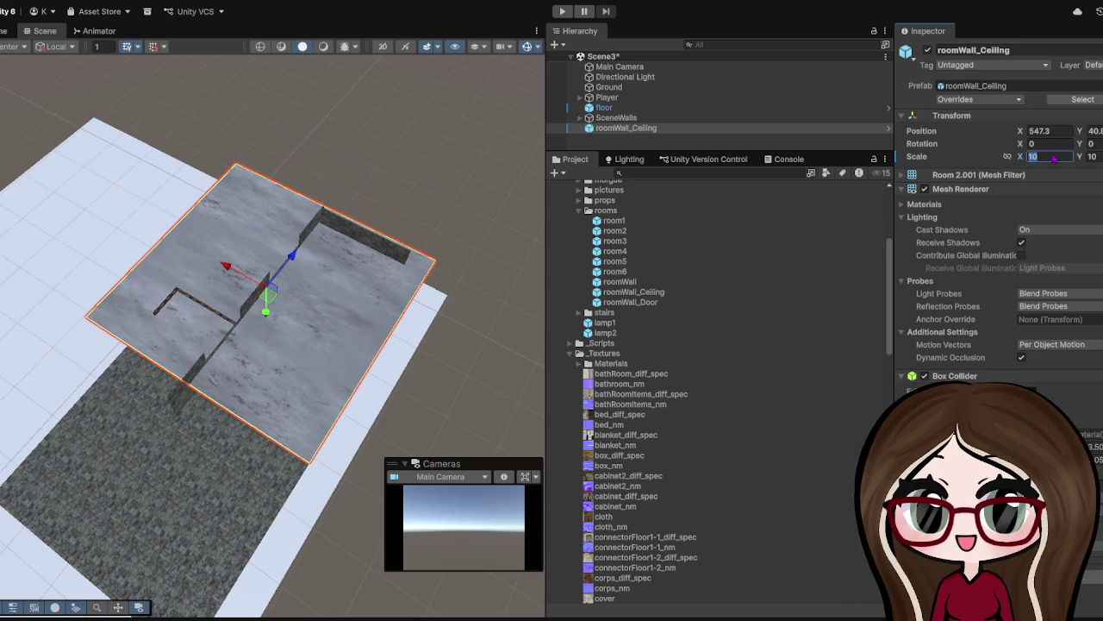
type("20")
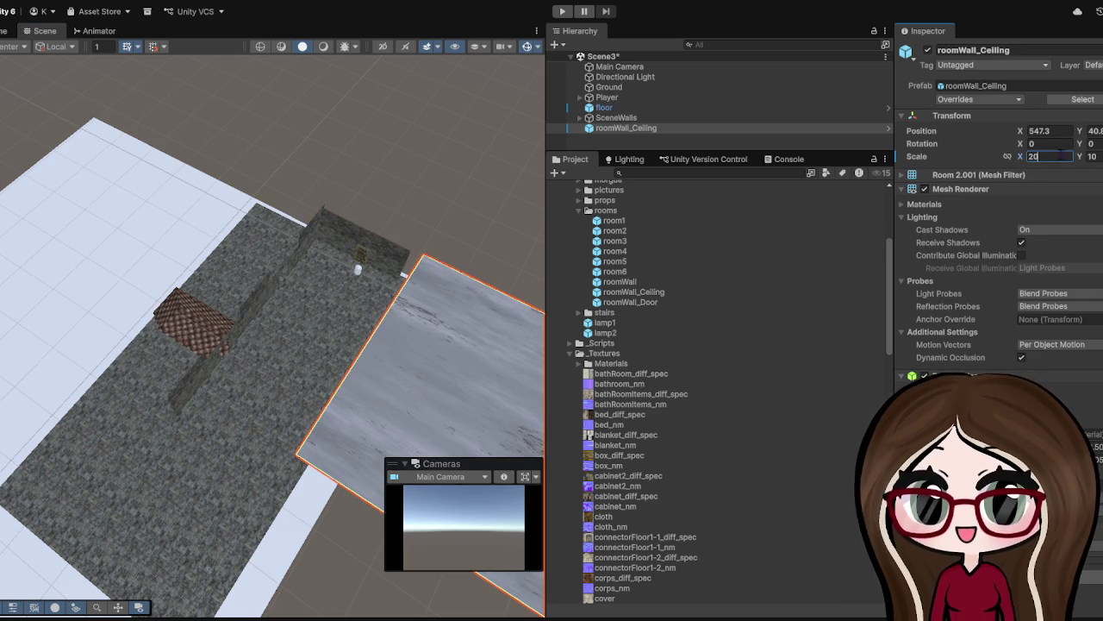
key("Tab")
type("20")
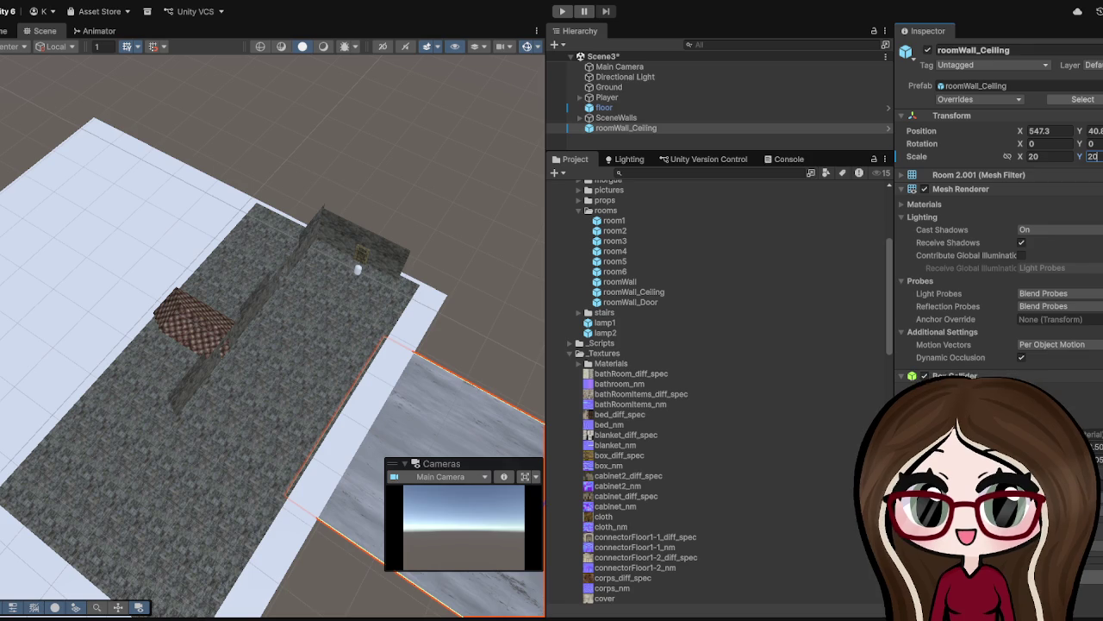
key("Tab")
type("20")
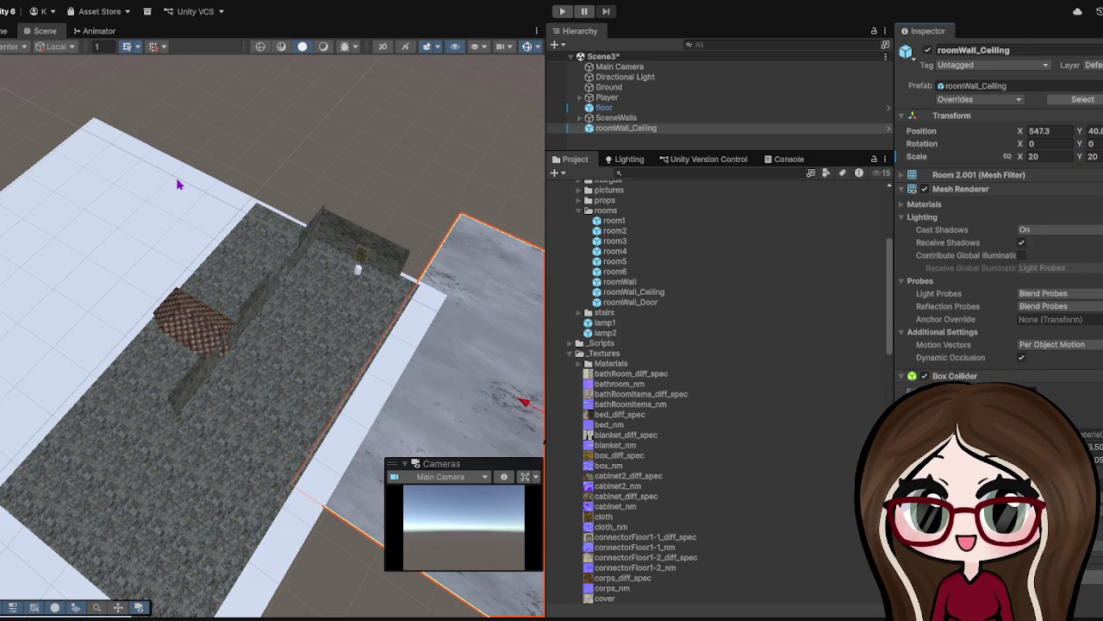
type("f")
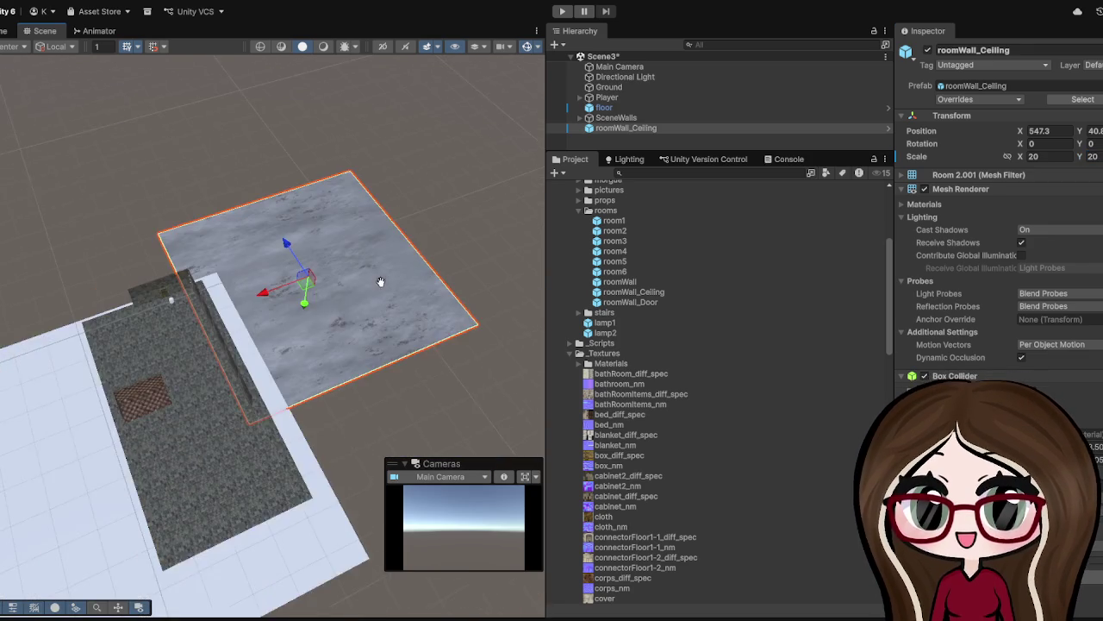
scroll(380, 281, "up", 2)
scroll(309, 294, "up", 2)
- Slide the enlarged slab left and raise it to X 509.1, Y 76.4 above the walls
mouse_move(309, 298)
left_mouse_down()
mouse_move(352, 266)
mouse_move(312, 299)
mouse_move(325, 212)
mouse_move(285, 215)
left_mouse_up()
mouse_move(289, 175)
left_mouse_down()
mouse_move(208, 249)
mouse_move(212, 230)
mouse_move(257, 276)
mouse_move(238, 247)
mouse_move(310, 274)
left_mouse_up()
scroll(319, 314, "up", 3)
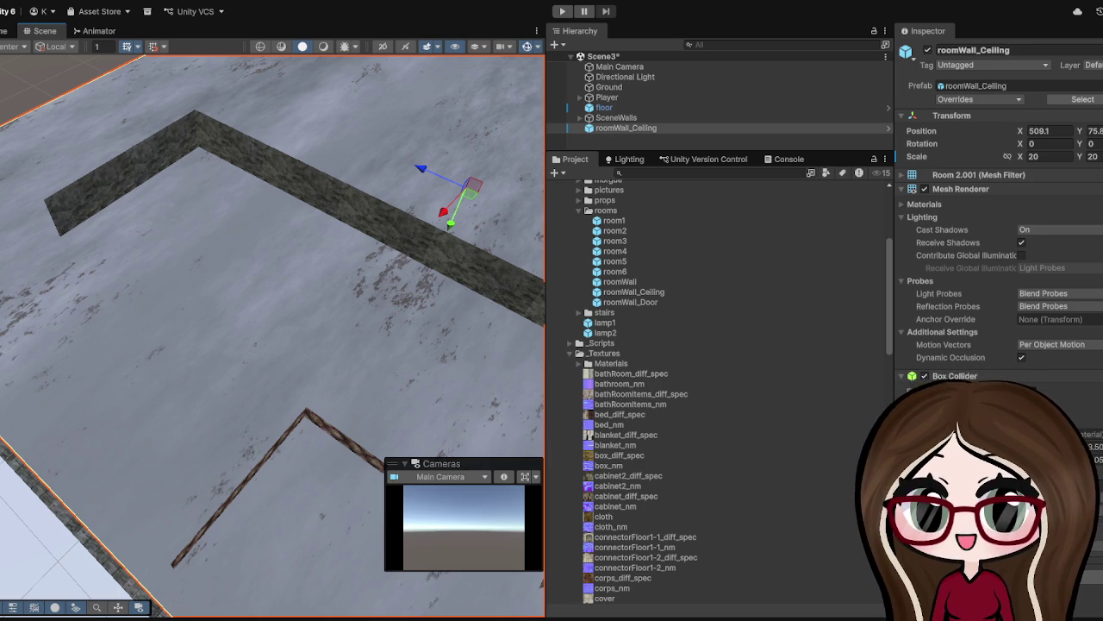
mouse_move(285, 371)
left_mouse_down()
mouse_move(313, 377)
mouse_move(214, 393)
mouse_move(302, 308)
mouse_move(281, 284)
mouse_move(267, 287)
left_mouse_up()
left_click_drag(49, 367, 47, 372)
mouse_move(132, 390)
left_mouse_down()
mouse_move(244, 301)
mouse_move(302, 298)
left_mouse_up()
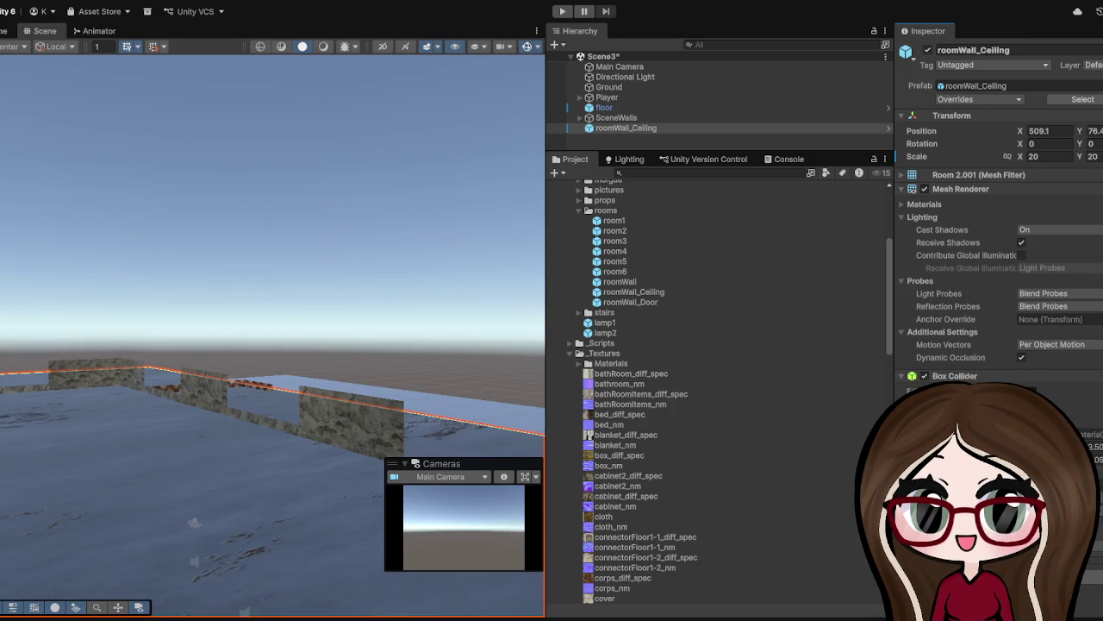
mouse_move(234, 210)
left_mouse_down()
mouse_move(94, 515)
mouse_move(266, 359)
mouse_move(287, 422)
mouse_move(364, 328)
mouse_move(335, 426)
mouse_move(399, 261)
mouse_move(386, 202)
left_mouse_up()
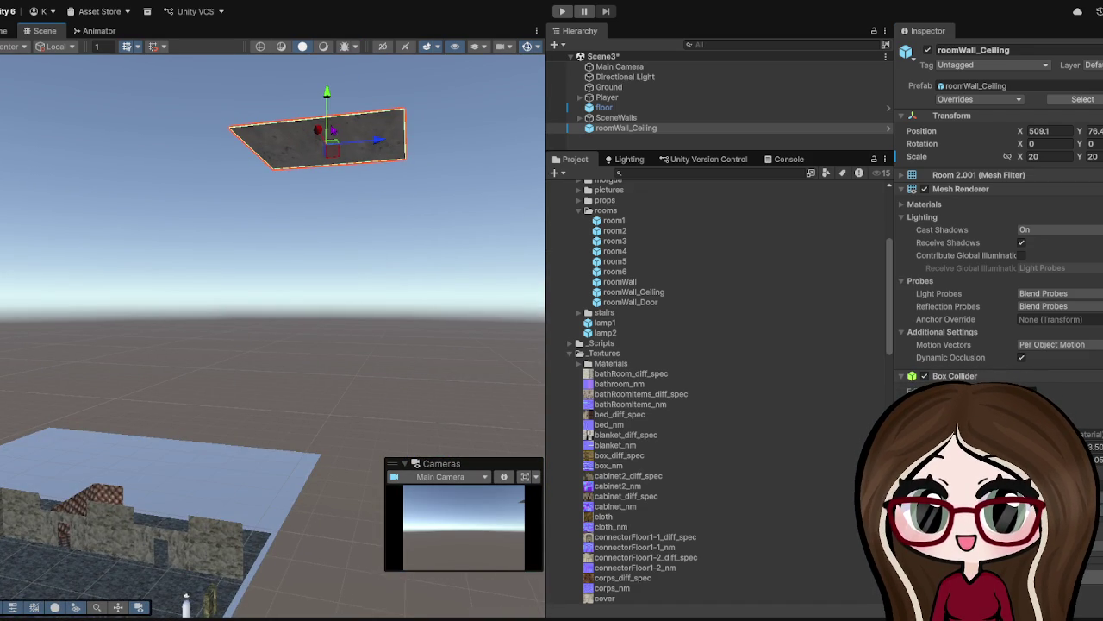
- Slide the ceiling slab along X over the room and lower it onto the wall tops
mouse_move(319, 143)
left_mouse_down()
mouse_move(158, 54)
mouse_move(237, 104)
left_mouse_up()
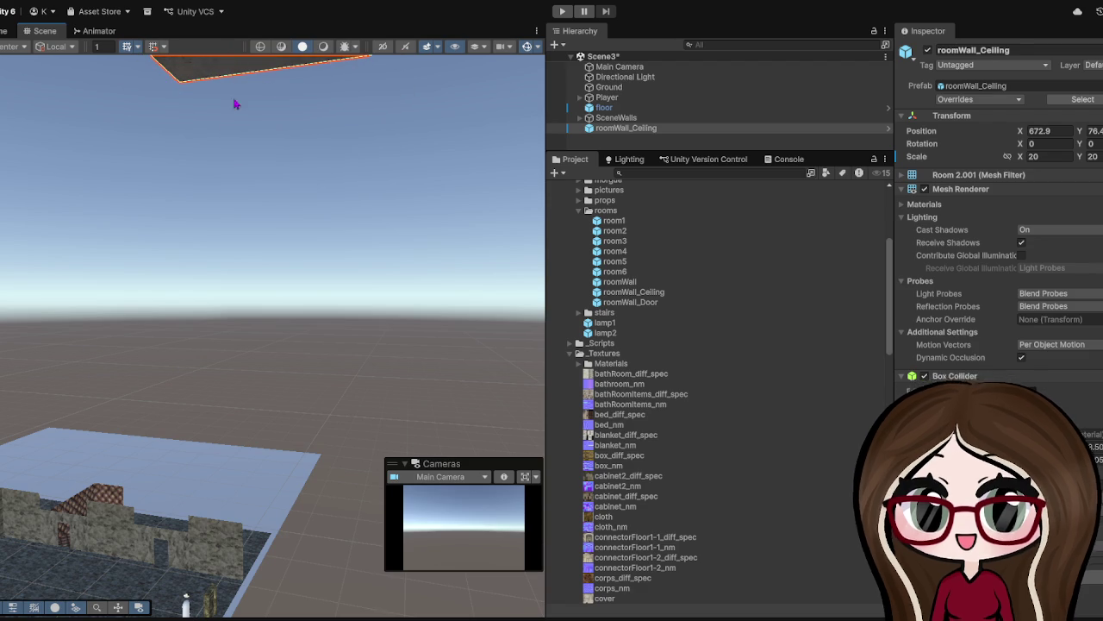
scroll(236, 239, "down", 2)
mouse_move(234, 238)
left_mouse_down()
mouse_move(227, 320)
mouse_move(205, 92)
mouse_move(234, 211)
mouse_move(214, 229)
mouse_move(223, 374)
left_mouse_up()
left_click_drag(175, 293, 148, 367)
mouse_move(150, 303)
left_mouse_down()
mouse_move(172, 423)
mouse_move(161, 448)
left_mouse_up()
scroll(160, 448, "up", 3)
scroll(276, 412, "up", 10)
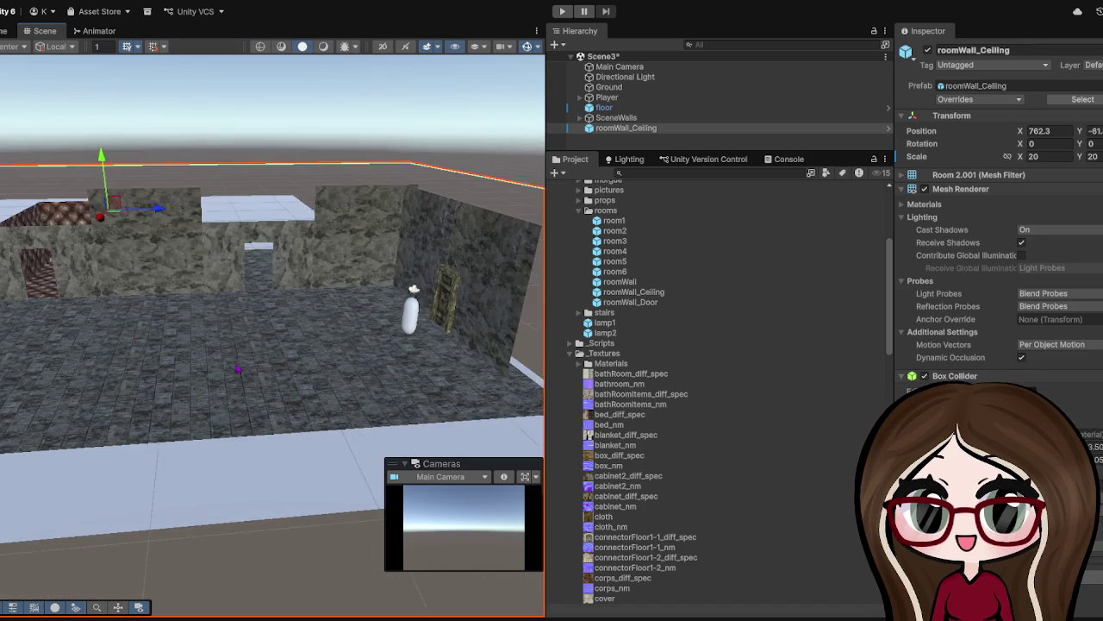
scroll(238, 369, "up", 5)
- Check the roof from inside facing the doorway, lower it slightly more, then select corridor3wall (12)
left_click_drag(237, 340, 294, 168)
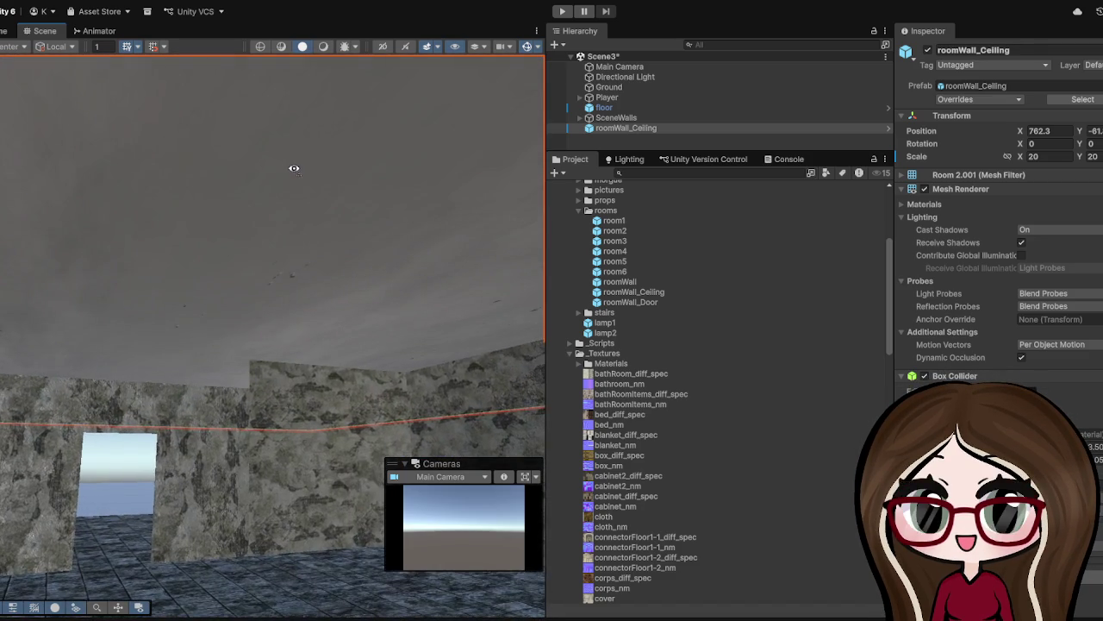
left_click_drag(269, 232, 207, 265)
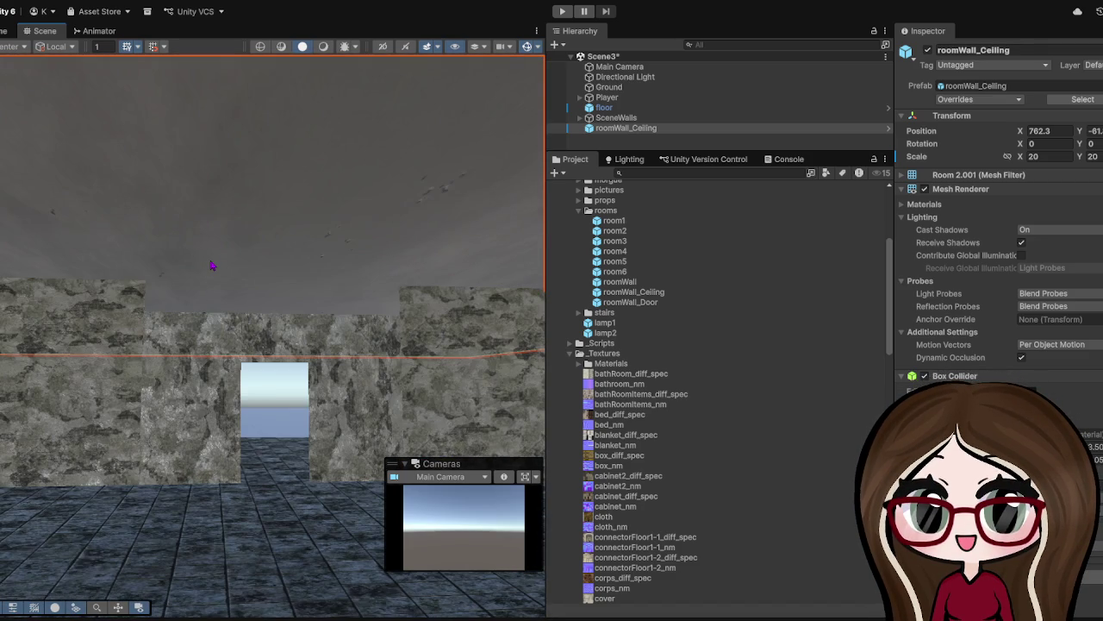
scroll(211, 266, "down", 3)
mouse_move(68, 252)
left_mouse_down()
mouse_move(71, 276)
mouse_move(128, 297)
mouse_move(143, 332)
mouse_move(173, 327)
left_mouse_up()
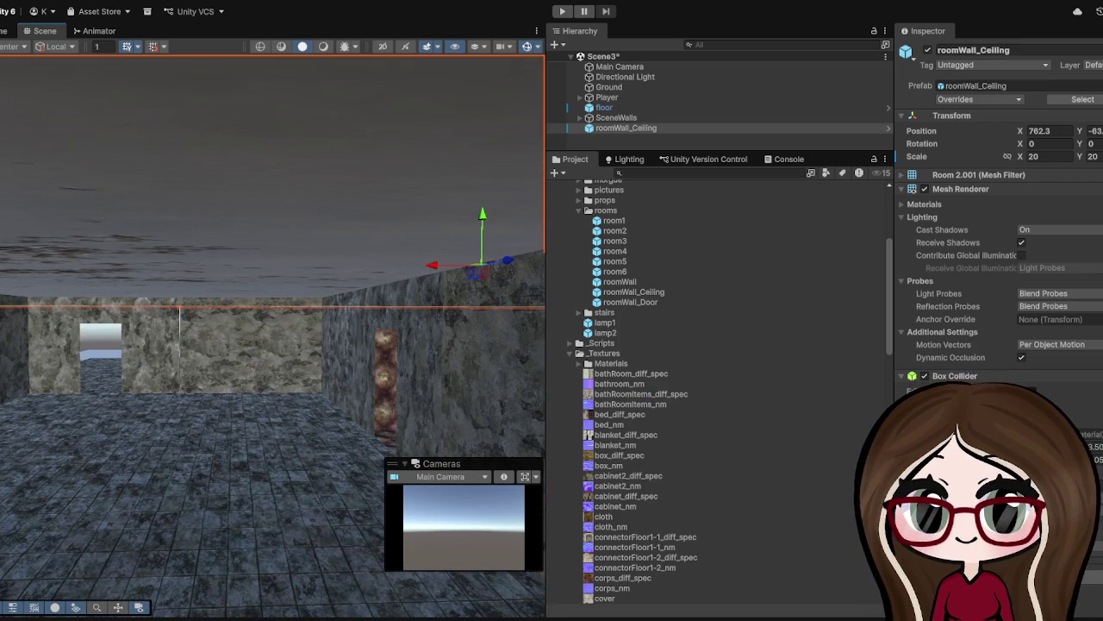
scroll(49, 346, "up", 2)
left_click(191, 332)
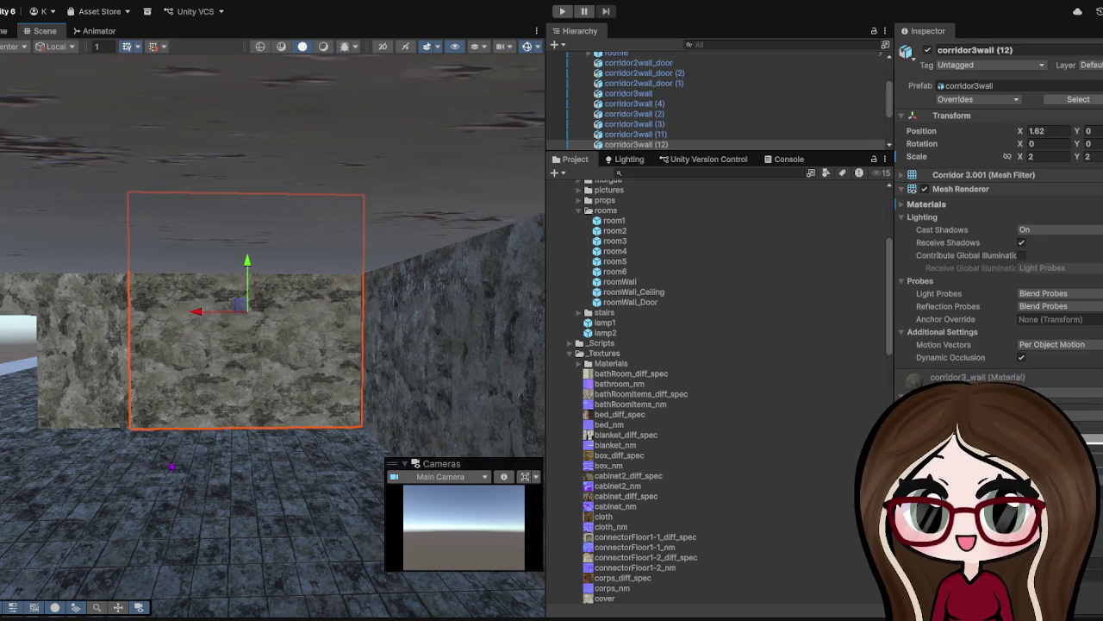
- Drag a room5 prefab into the scene near the floor and wall
left_click(190, 457)
scroll(215, 448, "up", 3)
scroll(220, 445, "down", 5)
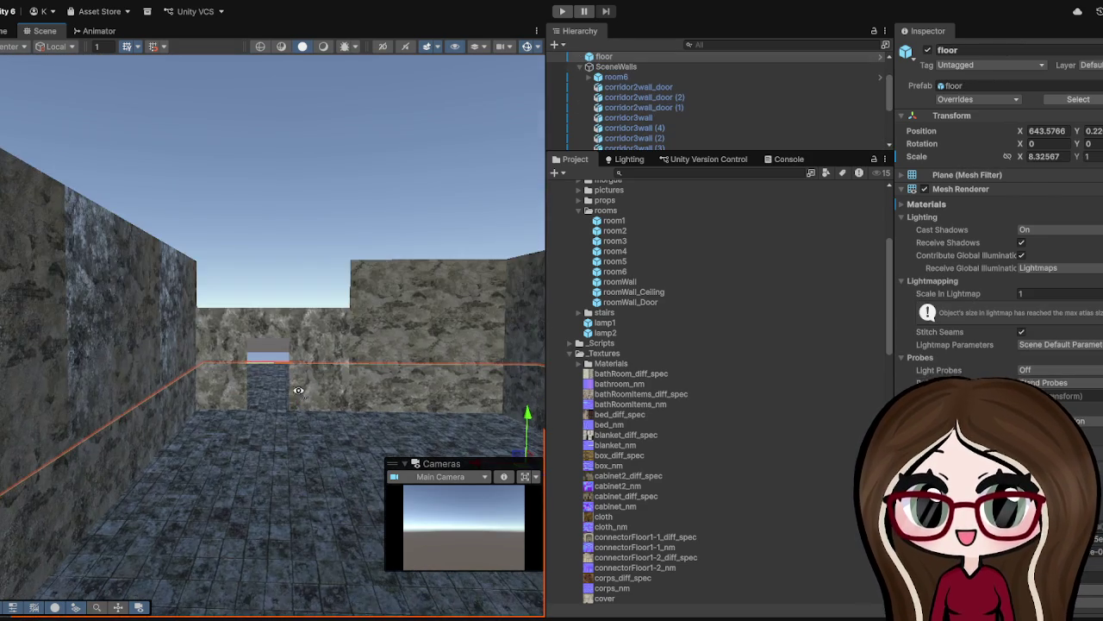
mouse_move(298, 391)
left_mouse_down()
mouse_move(264, 421)
mouse_move(169, 337)
mouse_move(345, 310)
mouse_move(415, 286)
left_mouse_up()
mouse_move(360, 312)
left_mouse_down()
mouse_move(291, 339)
mouse_move(366, 321)
mouse_move(325, 344)
left_mouse_up()
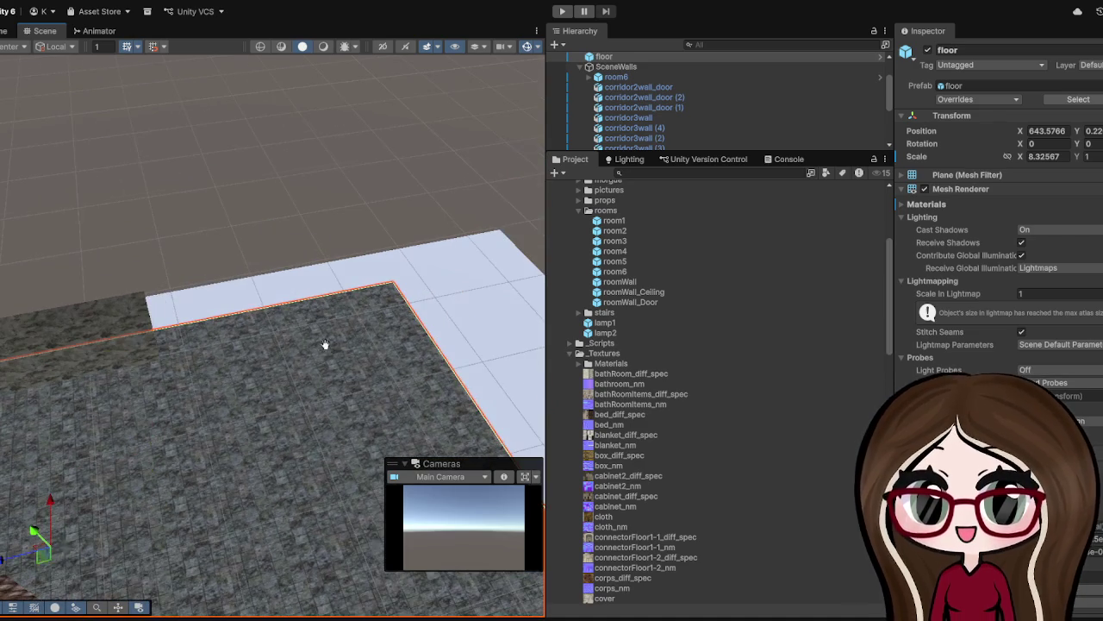
mouse_move(618, 268)
left_mouse_down()
mouse_move(395, 316)
mouse_move(354, 349)
left_mouse_up()
- Set room5's Rotation Y to 90 and its X and Y scale to 2
scroll(366, 418, "up", 3)
scroll(367, 418, "down", 5)
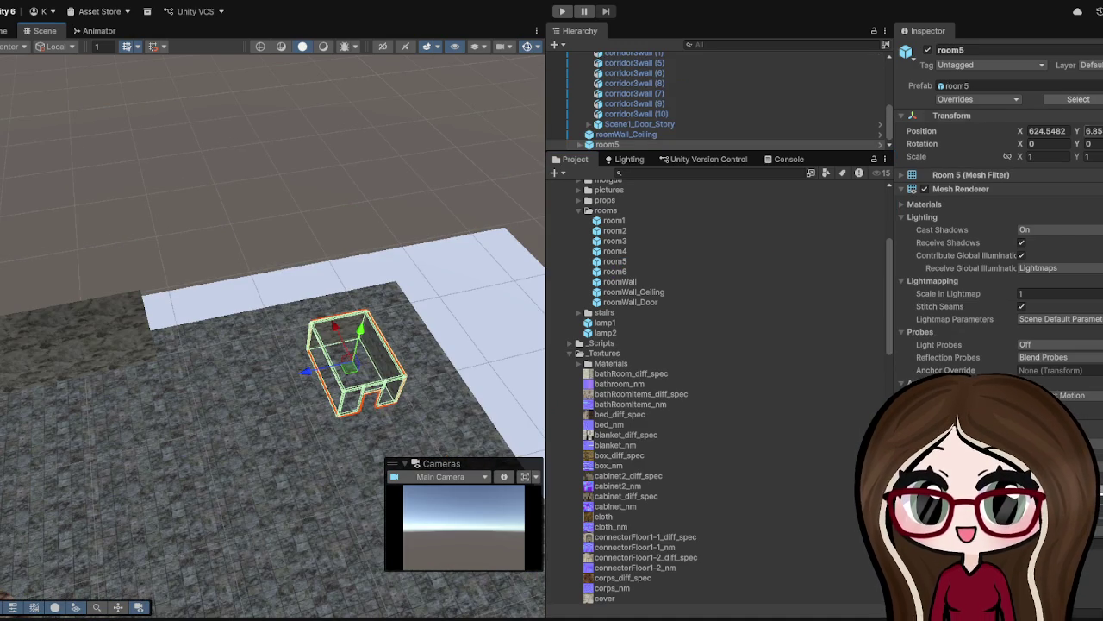
type("90")
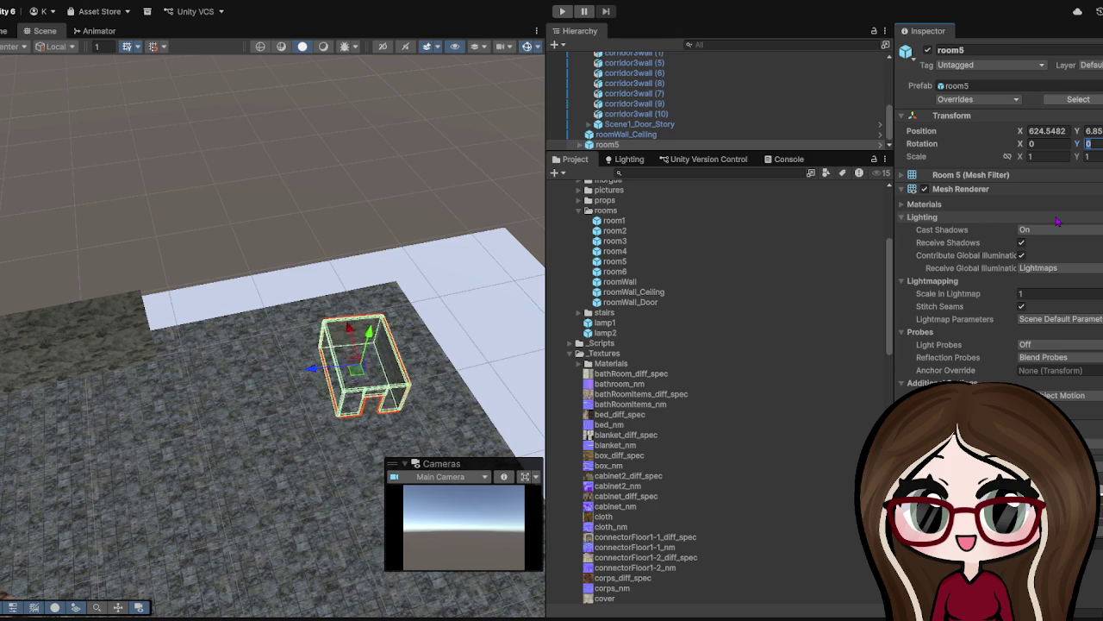
left_click(1045, 156)
type("2")
key("Tab")
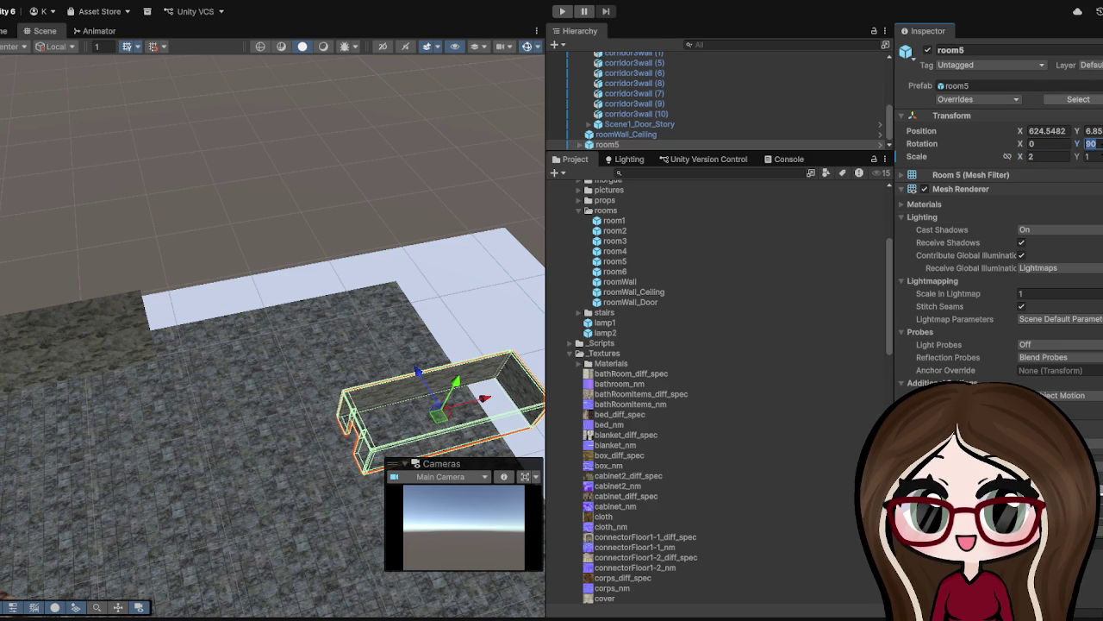
type("2")
key("Return")
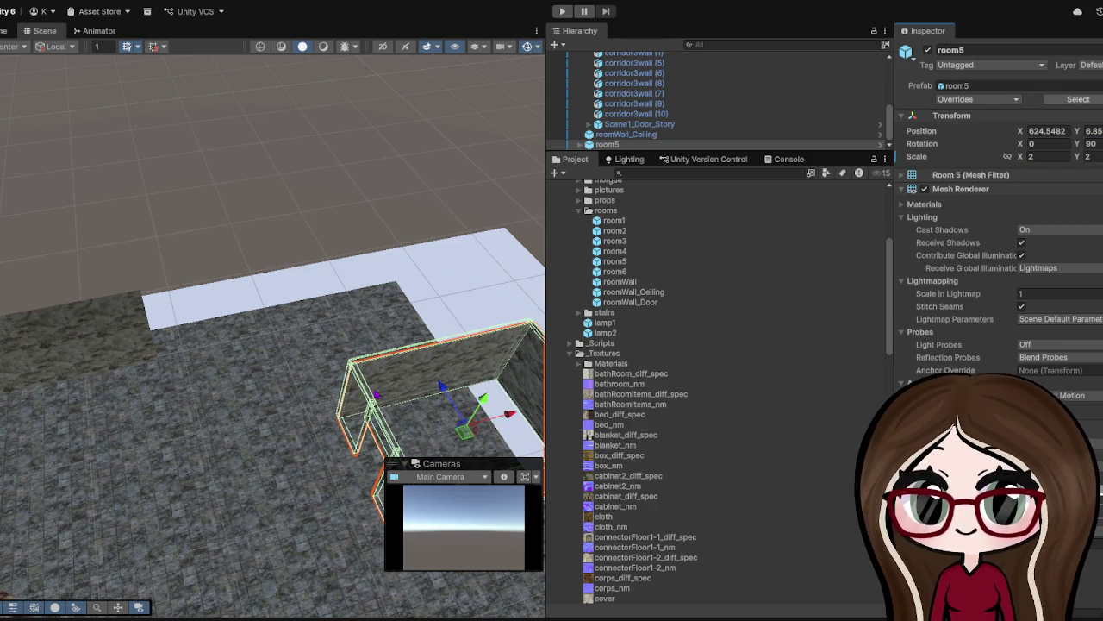
- Move room5 along X toward the corridor wall and down toward the floor
key("f")
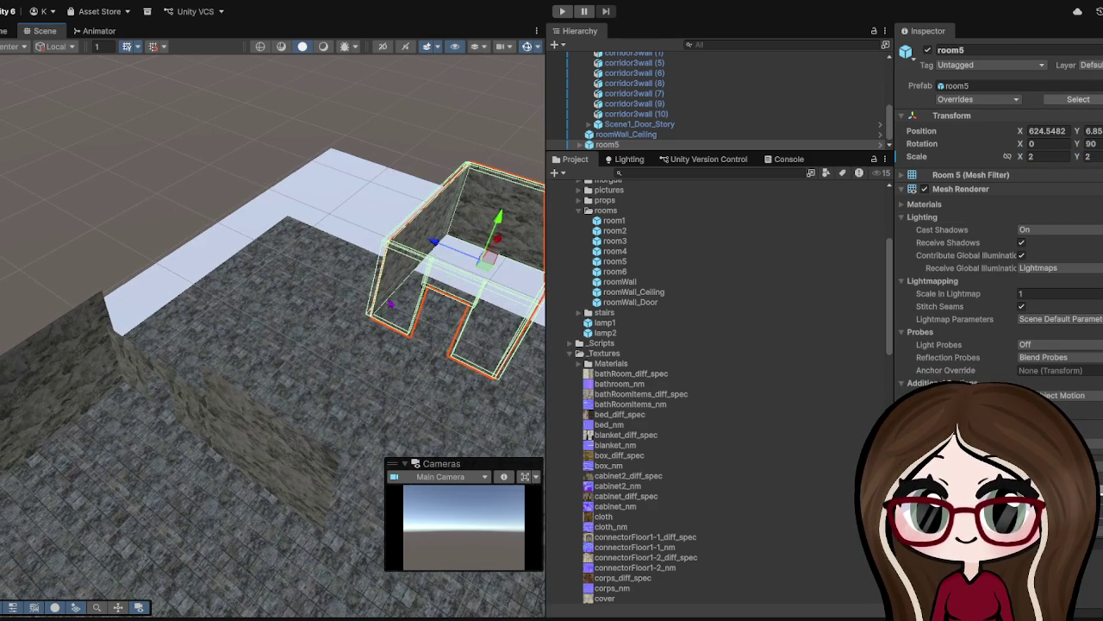
mouse_move(441, 244)
left_mouse_down()
mouse_move(340, 215)
mouse_move(181, 402)
left_mouse_up()
left_click_drag(380, 162, 293, 146)
mouse_move(349, 101)
left_mouse_down()
mouse_move(330, 181)
mouse_move(272, 255)
mouse_move(287, 213)
left_mouse_up()
key("f")
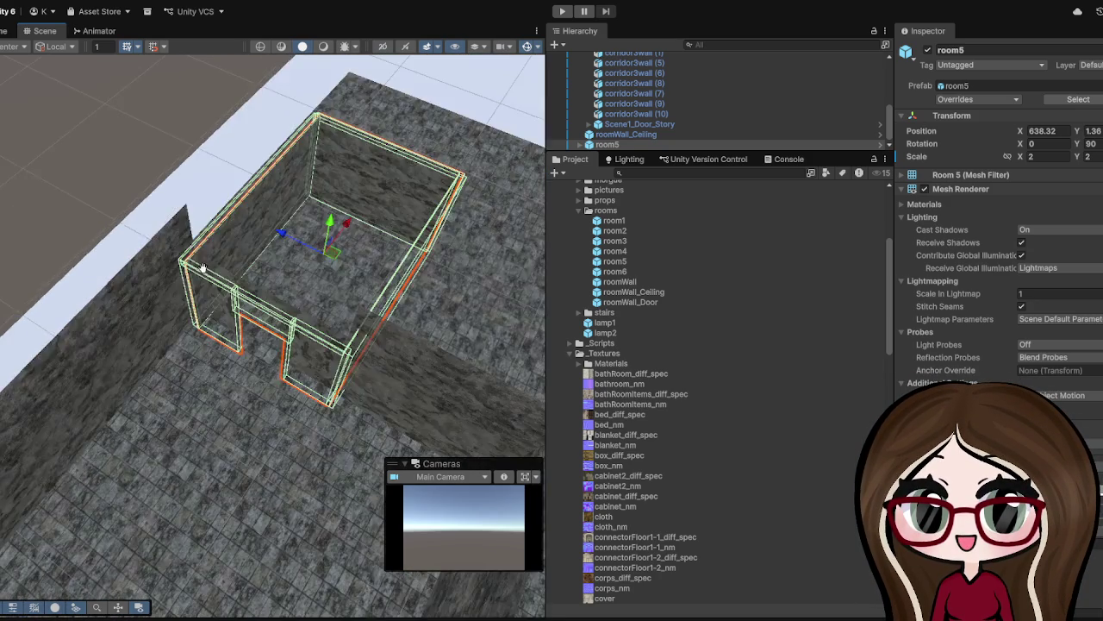
scroll(258, 259, "up", 5)
left_click(397, 160)
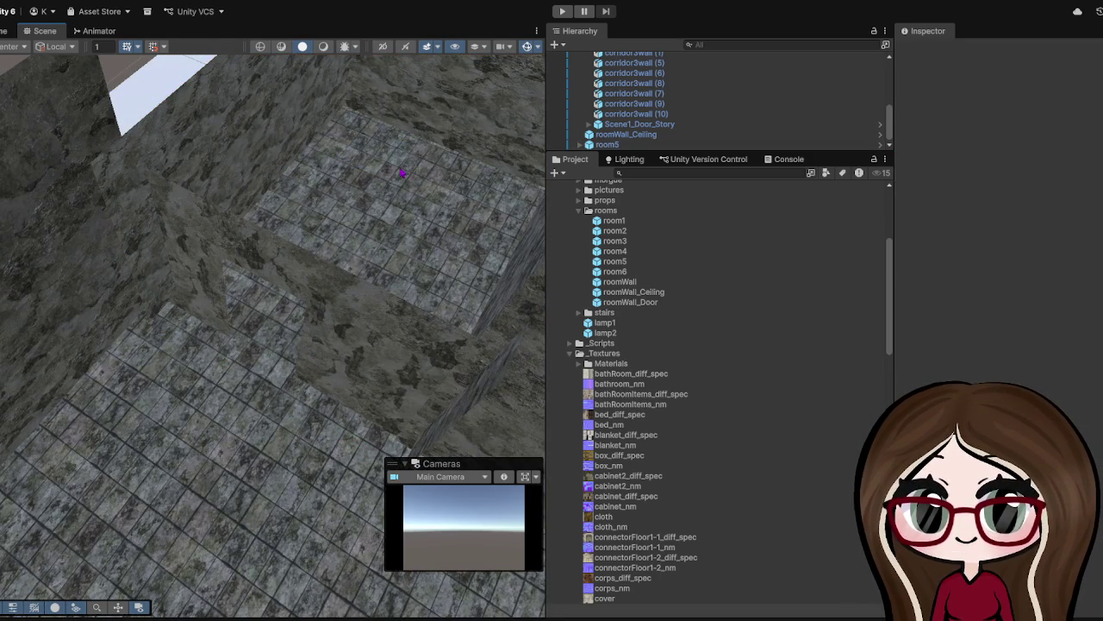
- Nudge room5 further along X and lower it to rest on the floor near Y -0.02
left_click(269, 137)
left_click_drag(271, 259, 323, 230)
mouse_move(367, 145)
left_mouse_down()
mouse_move(374, 205)
mouse_move(399, 175)
mouse_move(366, 198)
left_mouse_up()
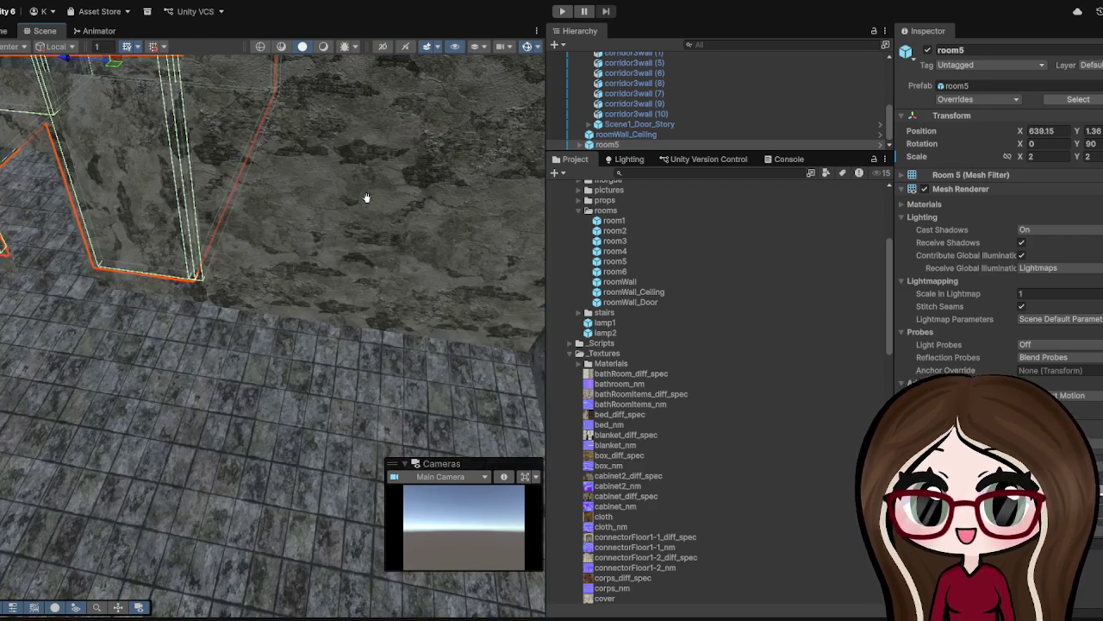
mouse_move(226, 237)
left_mouse_down()
mouse_move(227, 221)
mouse_move(254, 227)
mouse_move(235, 173)
mouse_move(193, 241)
mouse_move(143, 201)
mouse_move(206, 235)
mouse_move(322, 174)
left_mouse_up()
key("f")
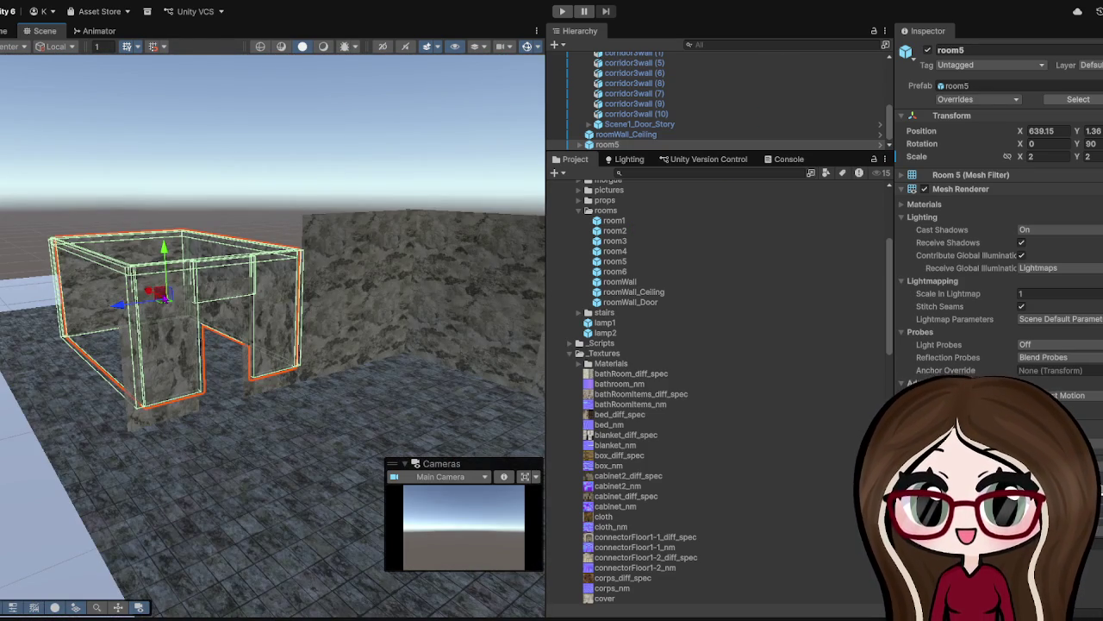
scroll(237, 323, "up", 5)
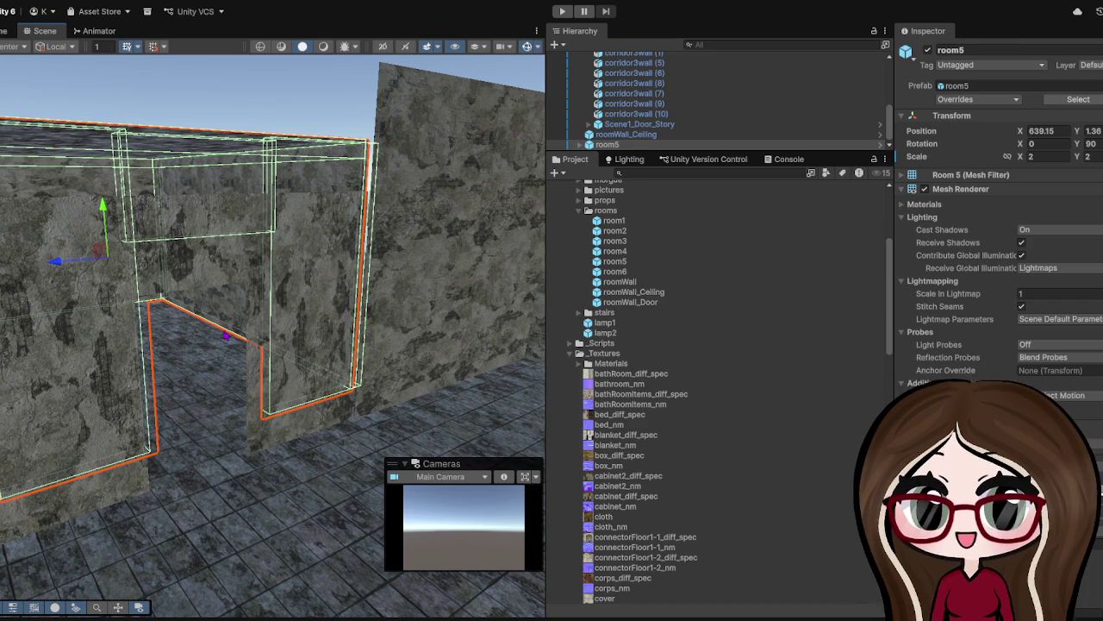
mouse_move(101, 205)
left_mouse_down()
mouse_move(103, 185)
mouse_move(107, 249)
left_mouse_up()
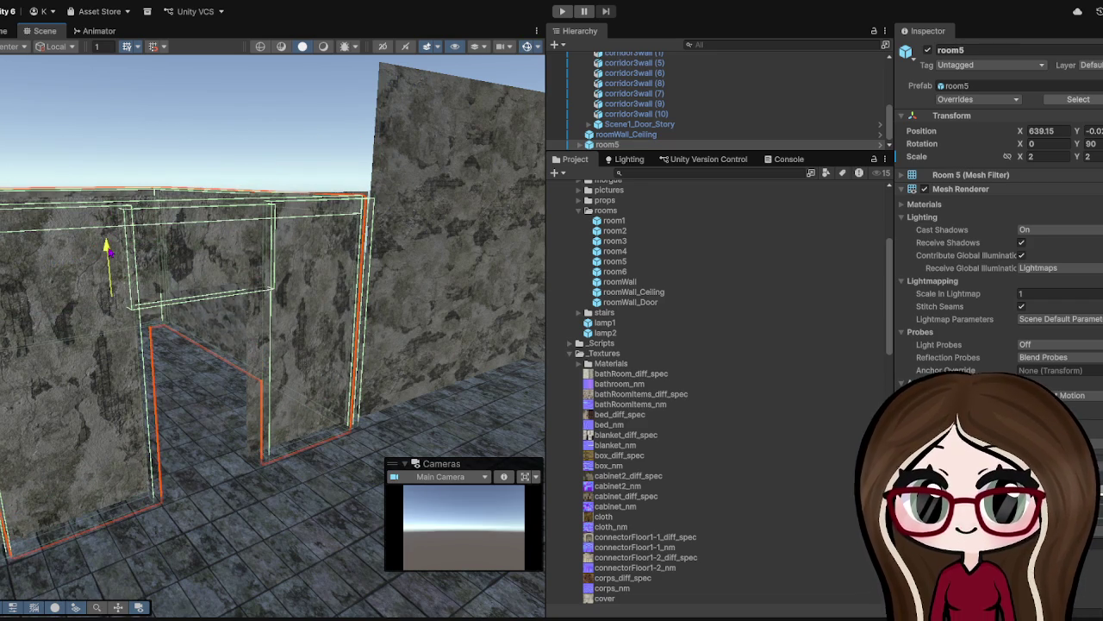
- Look along the wall and floor, then select the roomWall_Ceiling slab
scroll(204, 275, "up", 5)
scroll(204, 275, "down", 4)
mouse_move(258, 275)
left_mouse_down()
mouse_move(204, 275)
mouse_move(301, 271)
left_mouse_up()
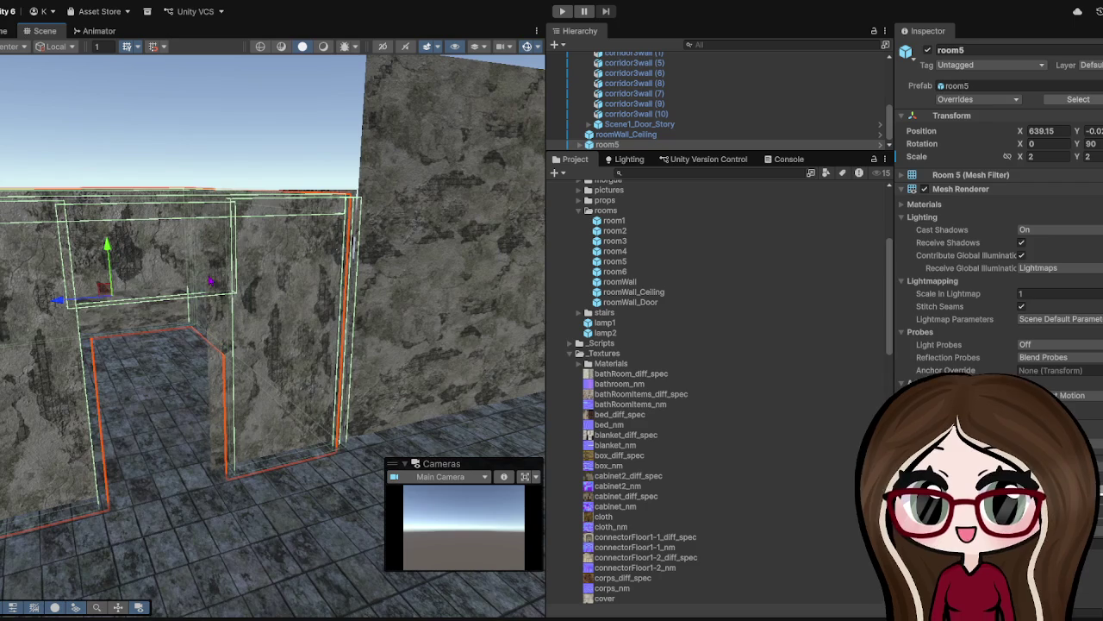
left_click(203, 480)
mouse_move(203, 479)
left_mouse_down()
mouse_move(201, 309)
mouse_move(79, 322)
mouse_move(320, 205)
mouse_move(231, 281)
mouse_move(496, 184)
left_mouse_up()
left_click(373, 205)
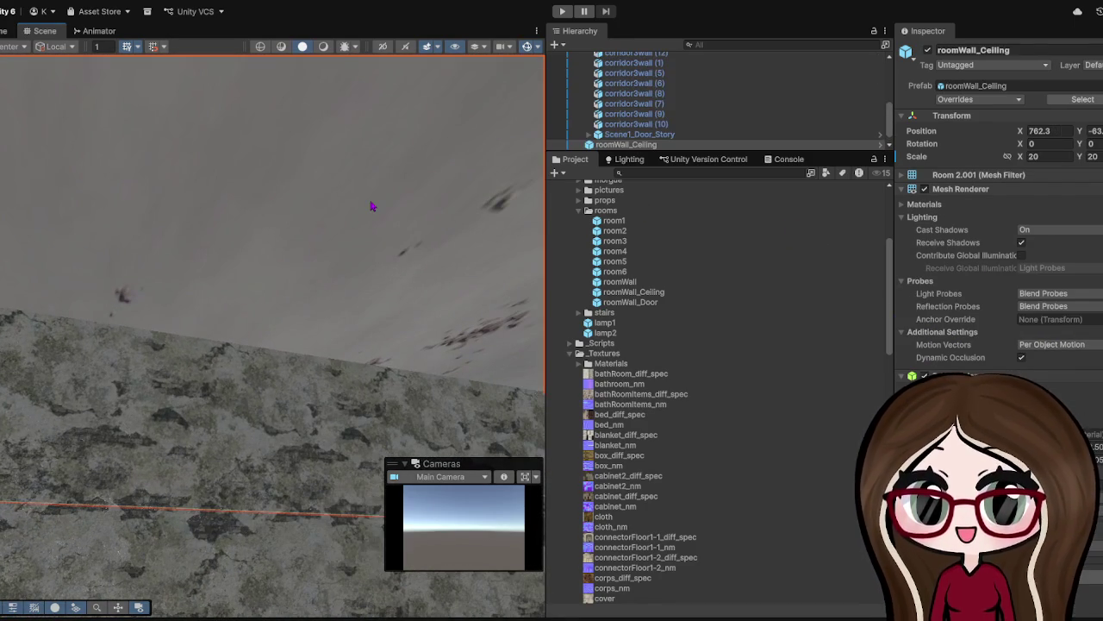
- Lower the ceiling slab to about Position Y -63 onto the walls, then select corridor3wall (10)
mouse_move(373, 205)
left_mouse_down()
mouse_move(236, 295)
mouse_move(124, 177)
mouse_move(238, 259)
left_mouse_up()
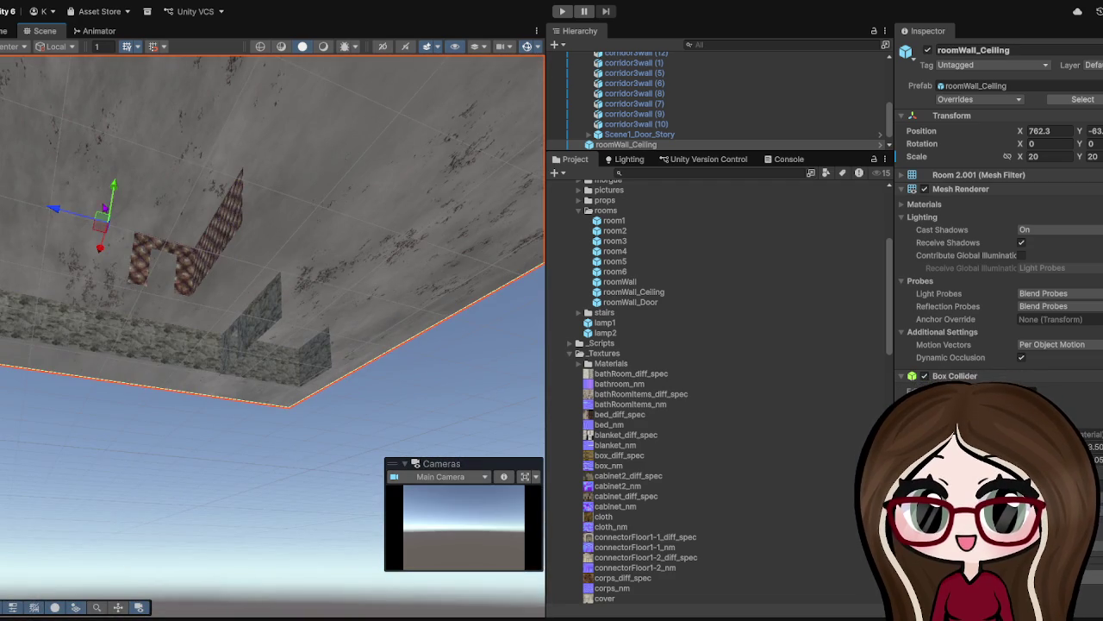
scroll(175, 238, "up", 10)
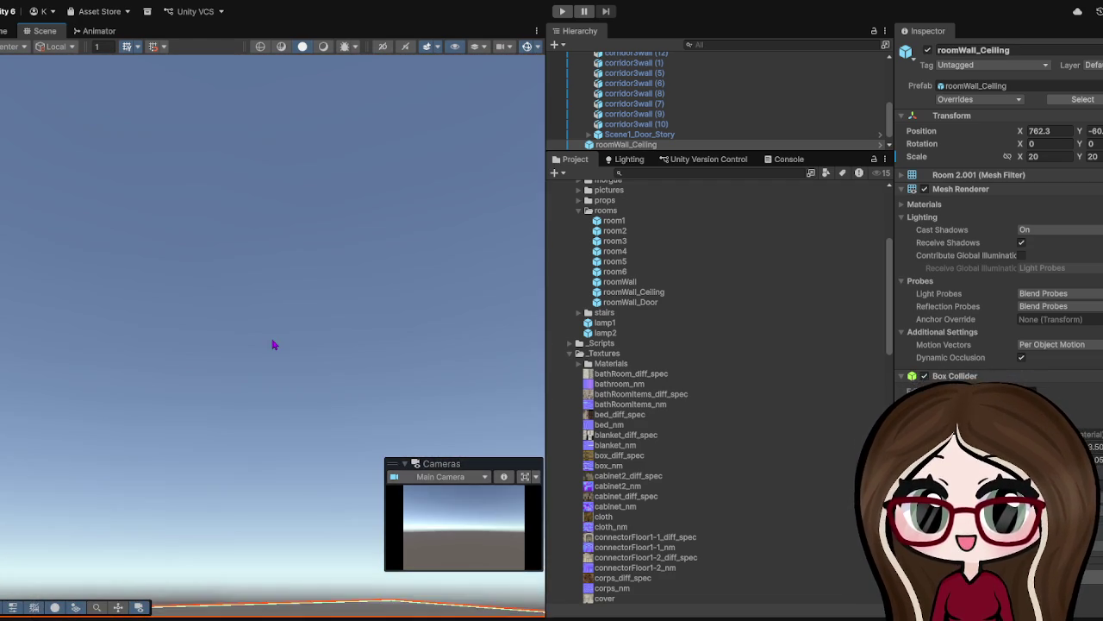
scroll(273, 344, "down", 5)
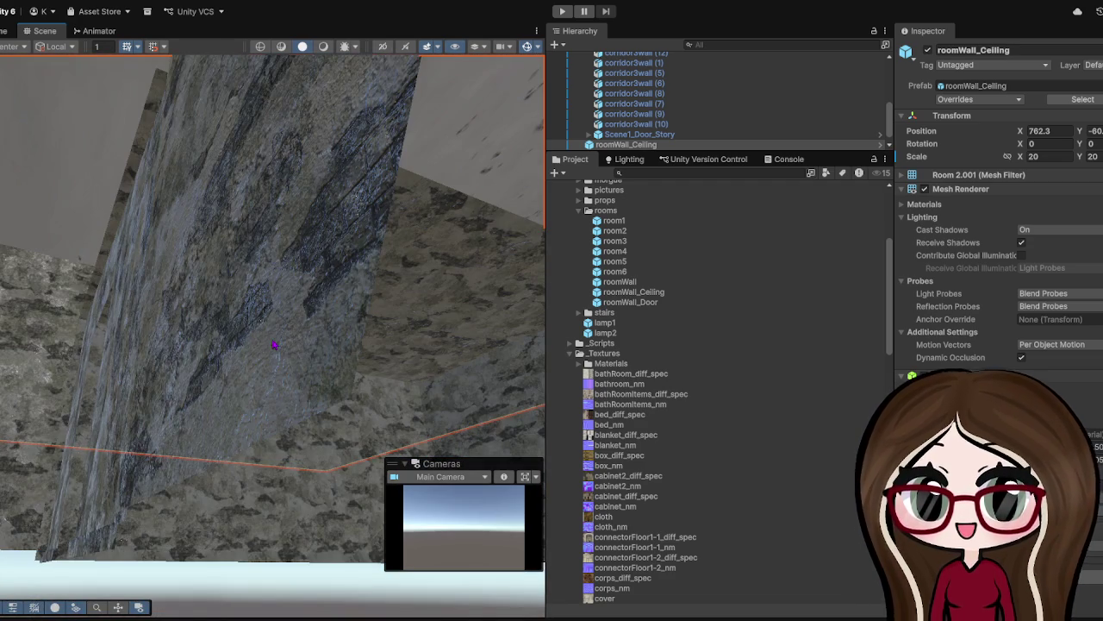
scroll(274, 344, "down", 3)
left_click_drag(229, 339, 313, 339)
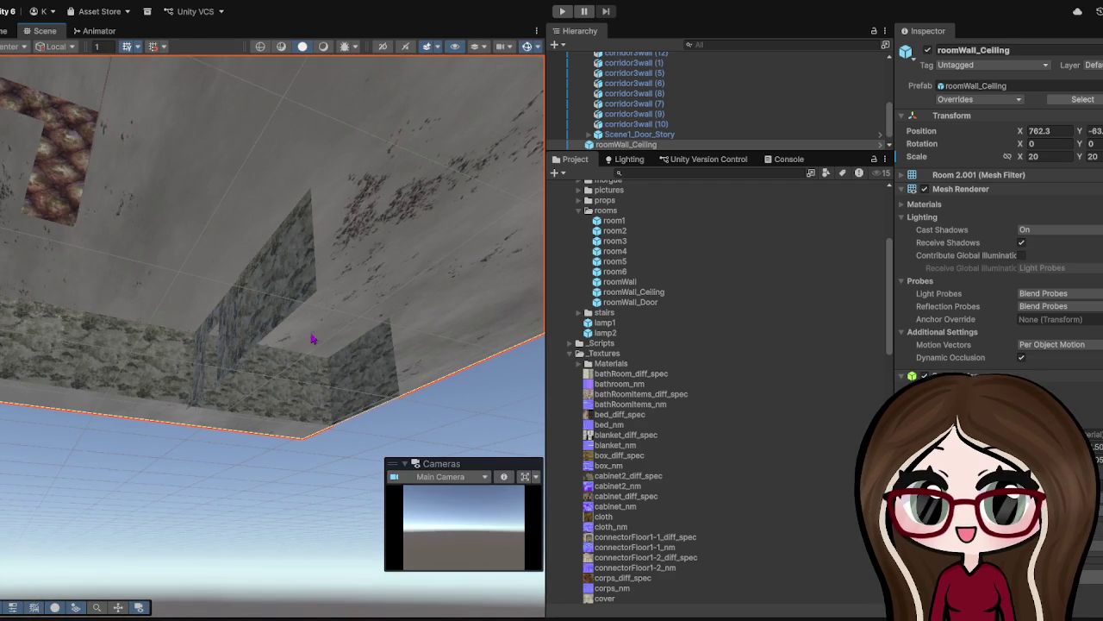
scroll(272, 345, "down", 5)
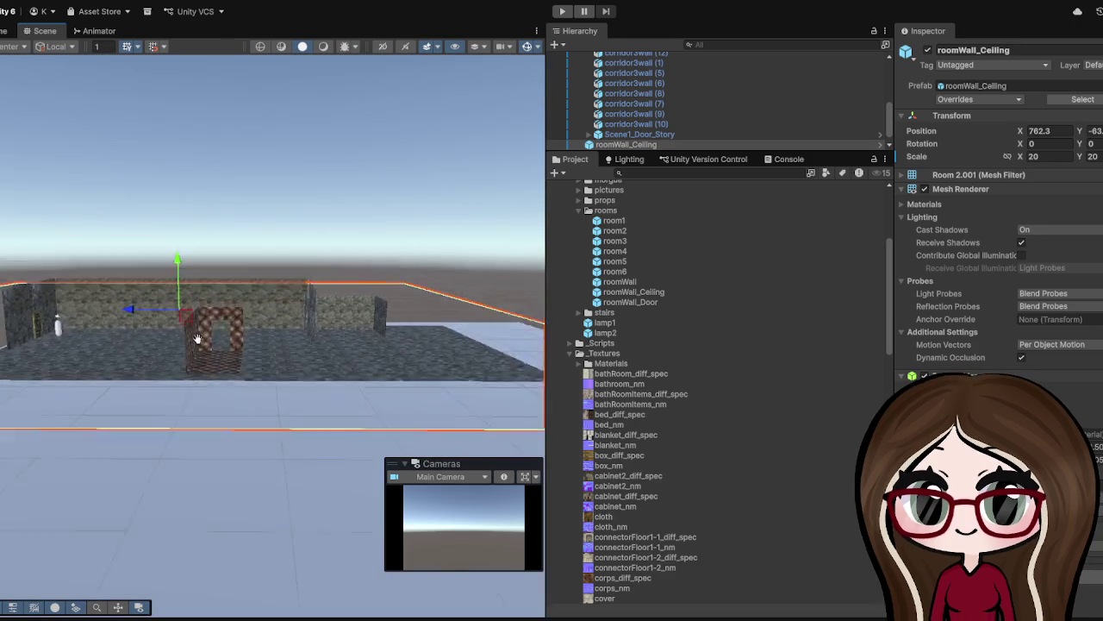
scroll(198, 376, "up", 3)
left_click(290, 336)
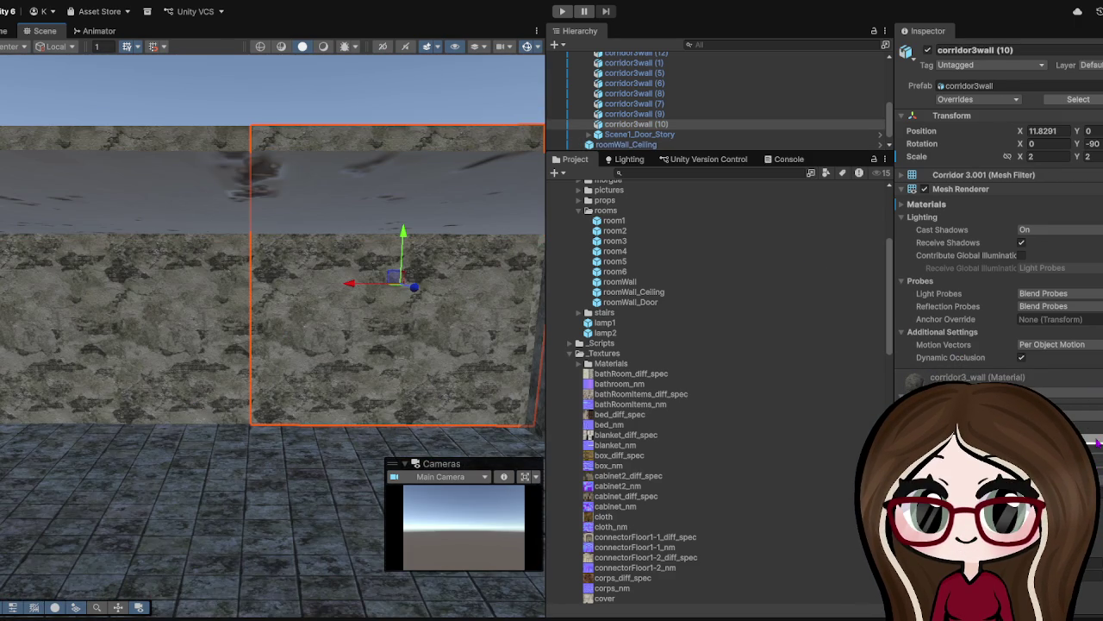
- Duplicate the wall's corridor3_wall 1 material as corridor3_wall 2 and drag it onto the ceiling slab
left_click(1096, 442)
left_click(627, 245)
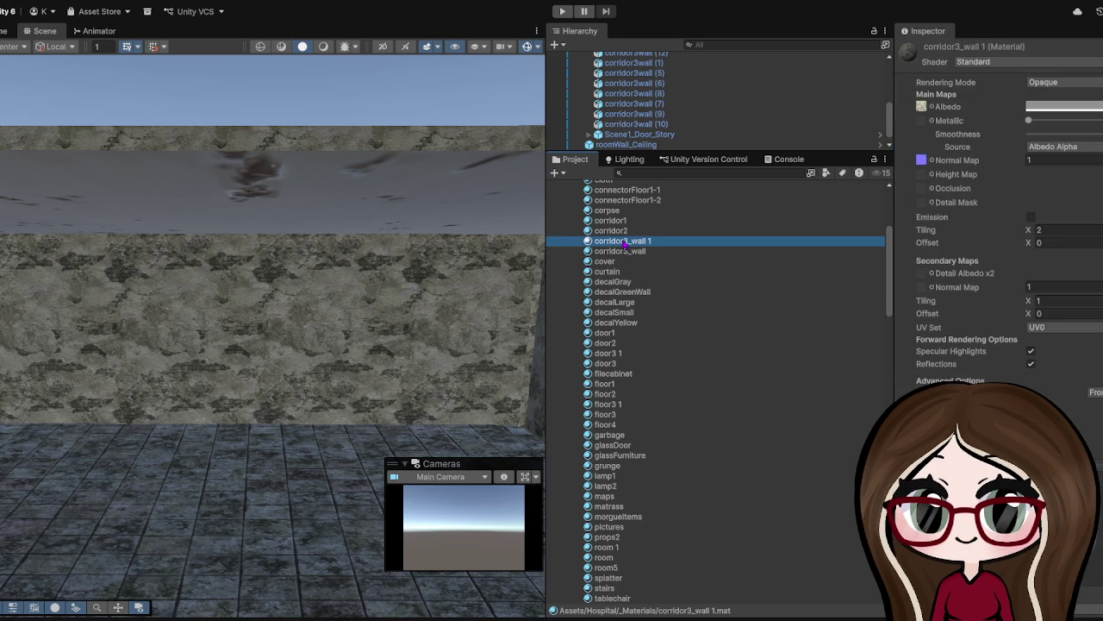
mouse_move(449, 198)
left_mouse_down()
mouse_move(456, 165)
mouse_move(326, 174)
mouse_move(455, 116)
mouse_move(413, 179)
left_mouse_up()
scroll(387, 215, "up", 5)
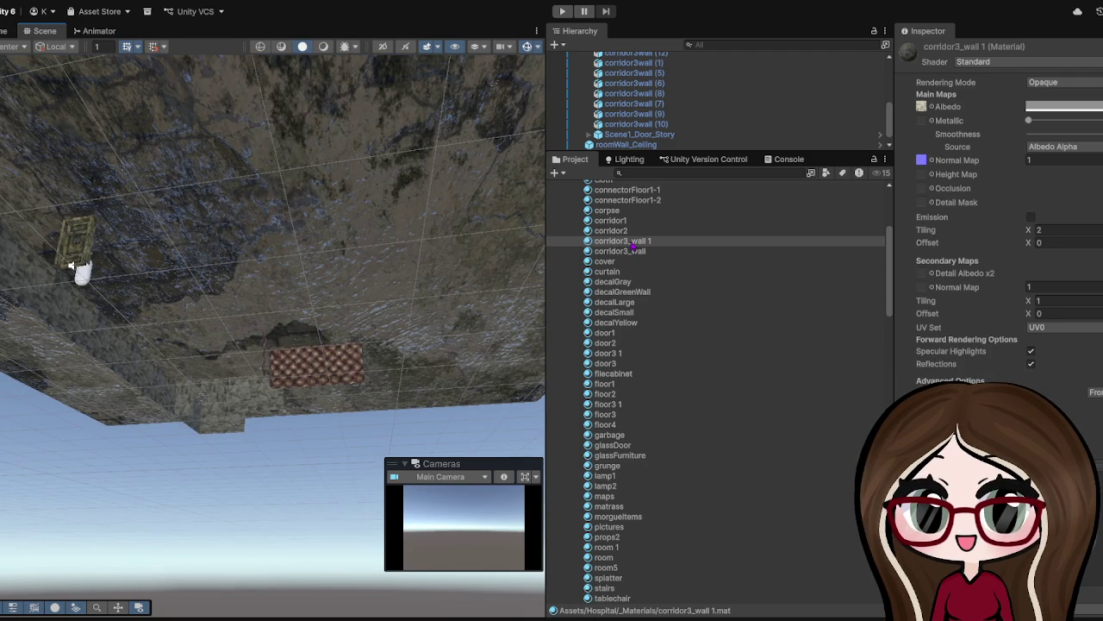
left_click(636, 243)
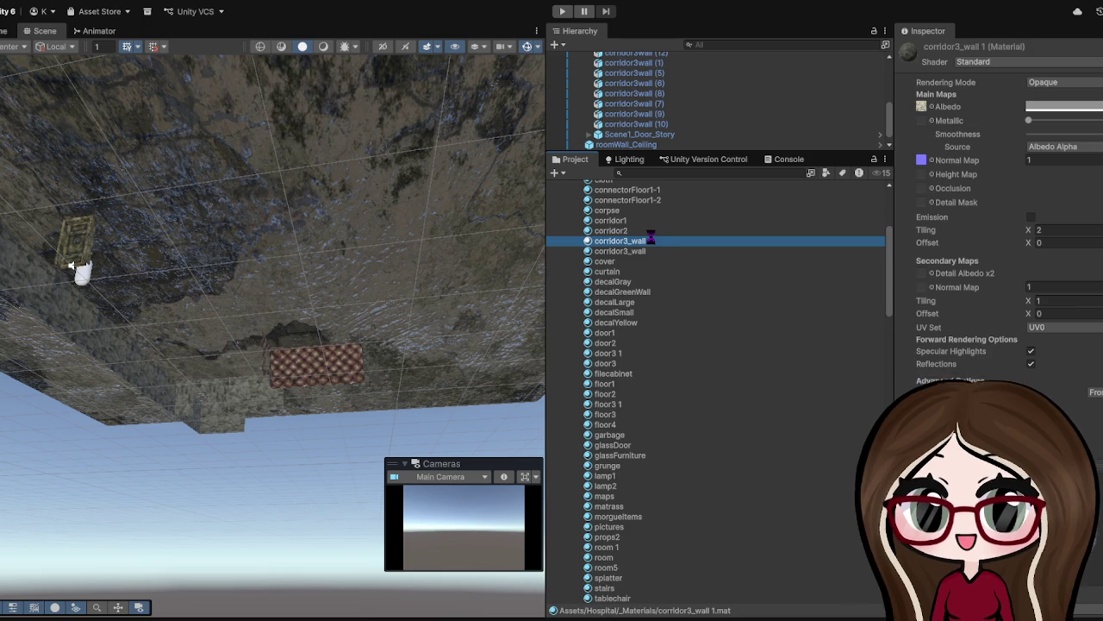
key("ctrl+d")
left_click_drag(618, 253, 368, 178)
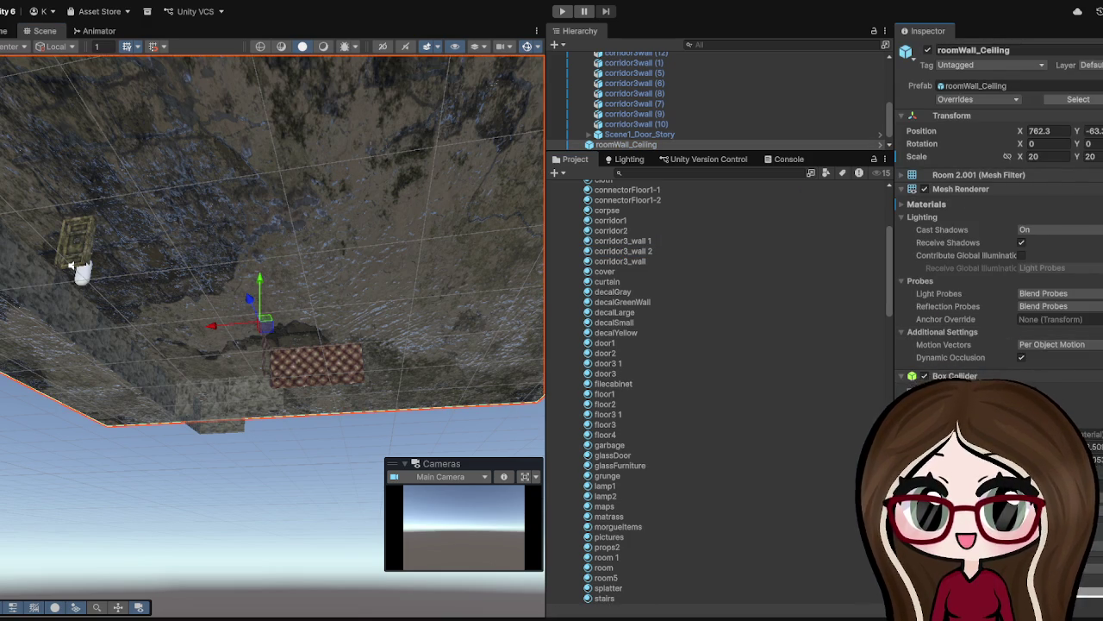
scroll(999, 198, "down", 5)
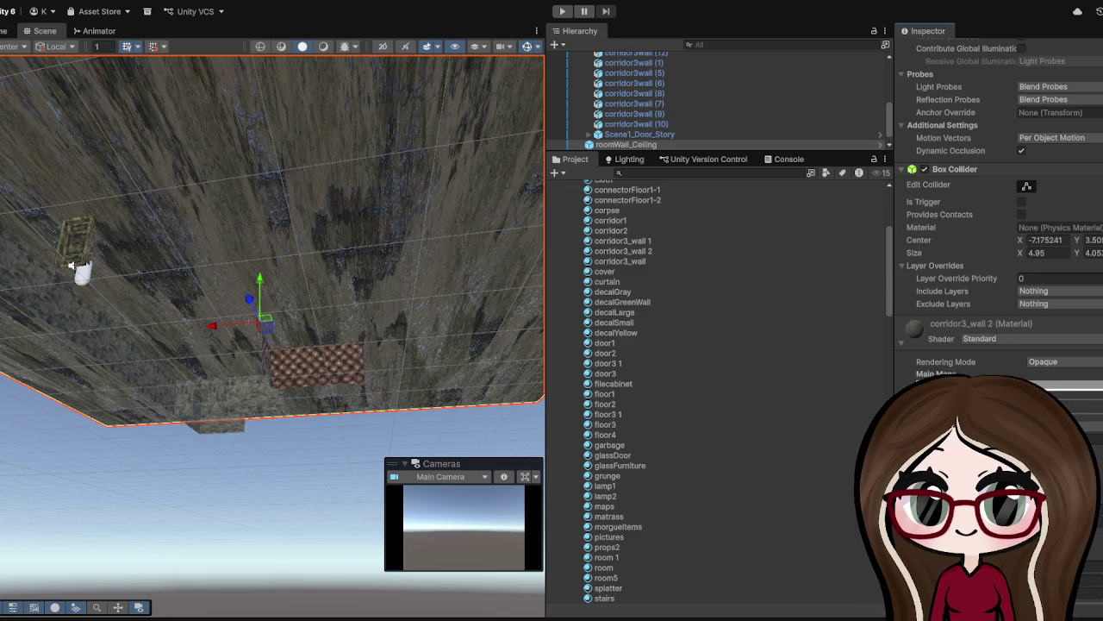
mouse_move(80, 273)
left_mouse_down()
mouse_move(264, 375)
mouse_move(243, 484)
mouse_move(333, 466)
mouse_move(342, 451)
mouse_move(414, 425)
mouse_move(362, 416)
mouse_move(384, 416)
mouse_move(361, 438)
mouse_move(354, 351)
mouse_move(337, 348)
mouse_move(348, 337)
mouse_move(452, 354)
mouse_move(392, 368)
left_mouse_up()
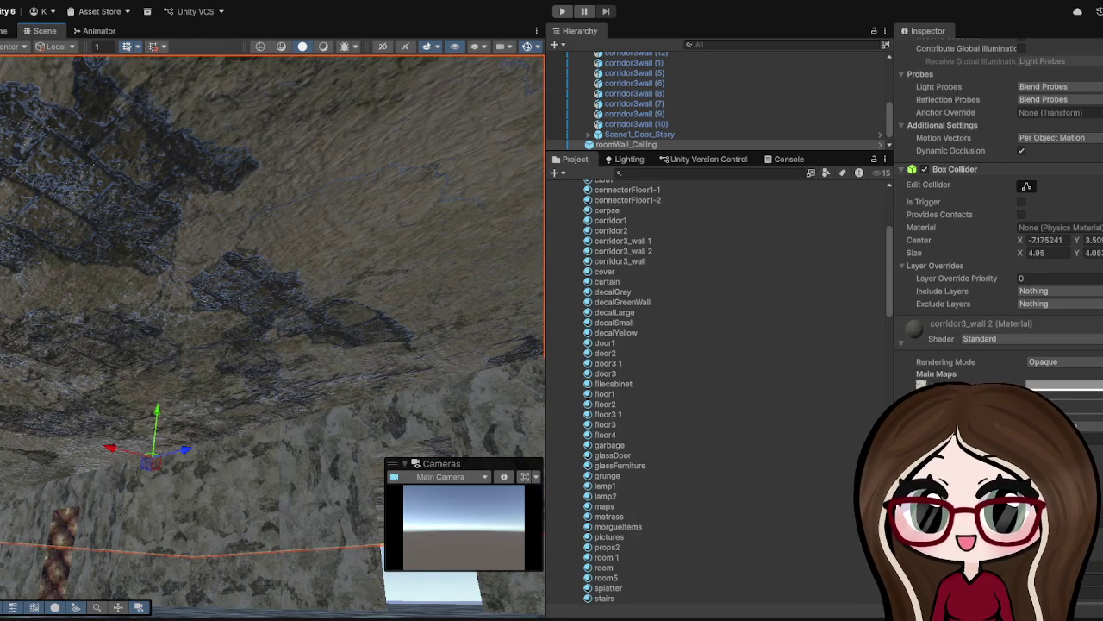
left_click_drag(392, 368, 370, 367)
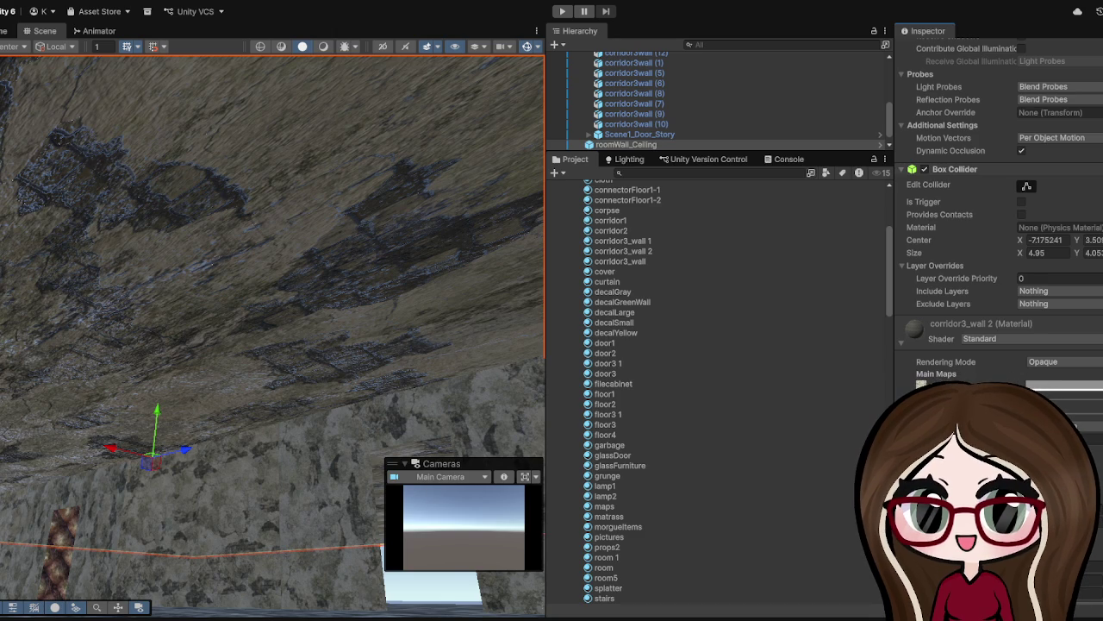
mouse_move(371, 366)
left_mouse_down()
mouse_move(329, 221)
mouse_move(366, 457)
mouse_move(258, 457)
left_mouse_up()
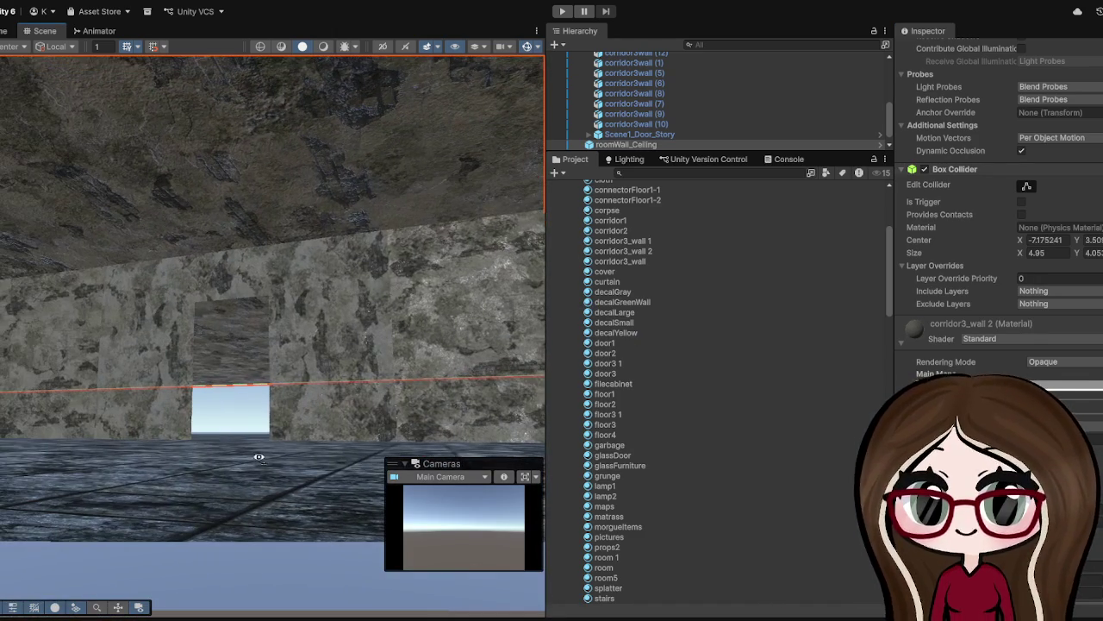
mouse_move(367, 416)
left_mouse_down()
mouse_move(411, 342)
mouse_move(376, 339)
mouse_move(253, 450)
mouse_move(305, 287)
mouse_move(286, 302)
left_mouse_up()
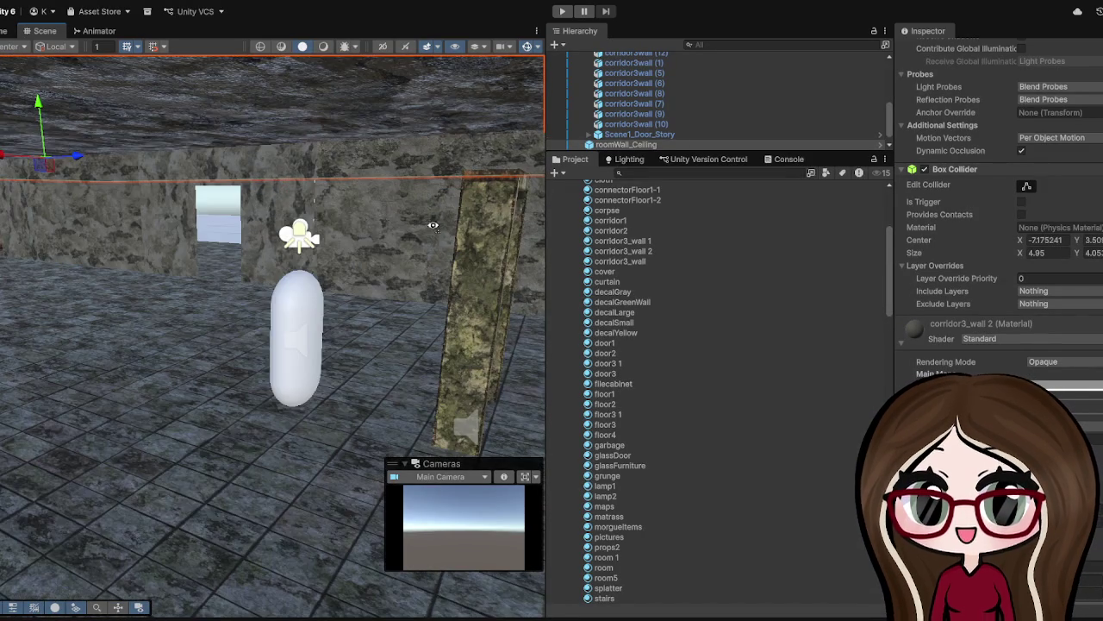
mouse_move(378, 232)
left_mouse_down()
mouse_move(394, 241)
mouse_move(315, 389)
mouse_move(185, 399)
mouse_move(330, 399)
mouse_move(324, 377)
mouse_move(190, 296)
mouse_move(227, 267)
mouse_move(237, 272)
mouse_move(187, 152)
mouse_move(241, 298)
mouse_move(320, 387)
mouse_move(75, 400)
mouse_move(184, 348)
mouse_move(177, 365)
mouse_move(207, 326)
mouse_move(313, 244)
mouse_move(288, 256)
mouse_move(388, 15)
left_mouse_up()
key("f")
left_click(323, 377)
key("v")
scroll(239, 272, "down", 2)
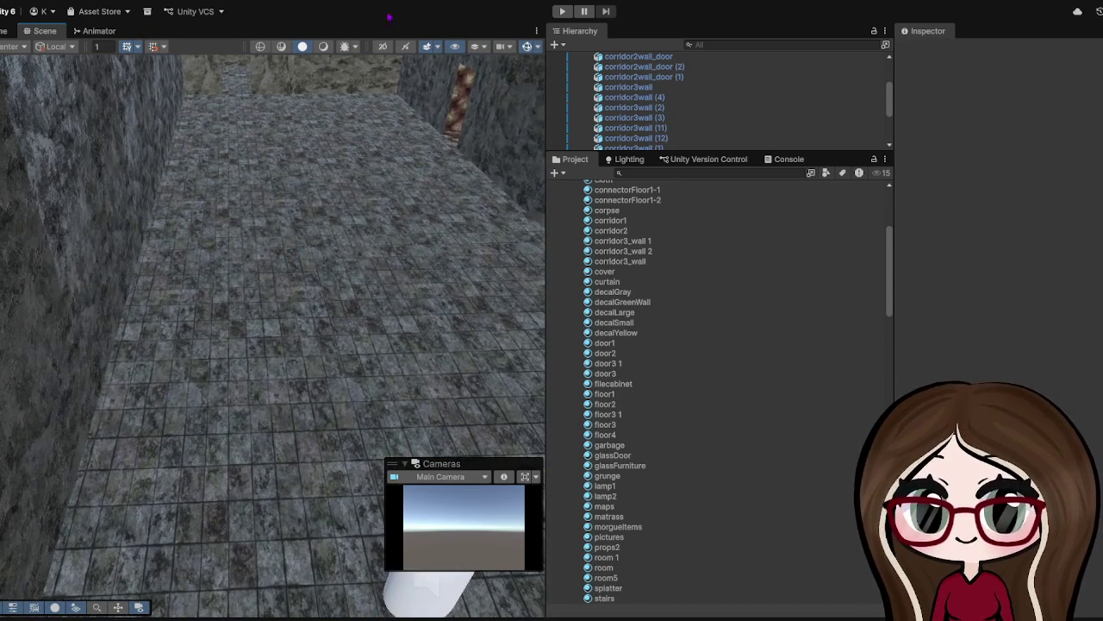
left_click(561, 11)
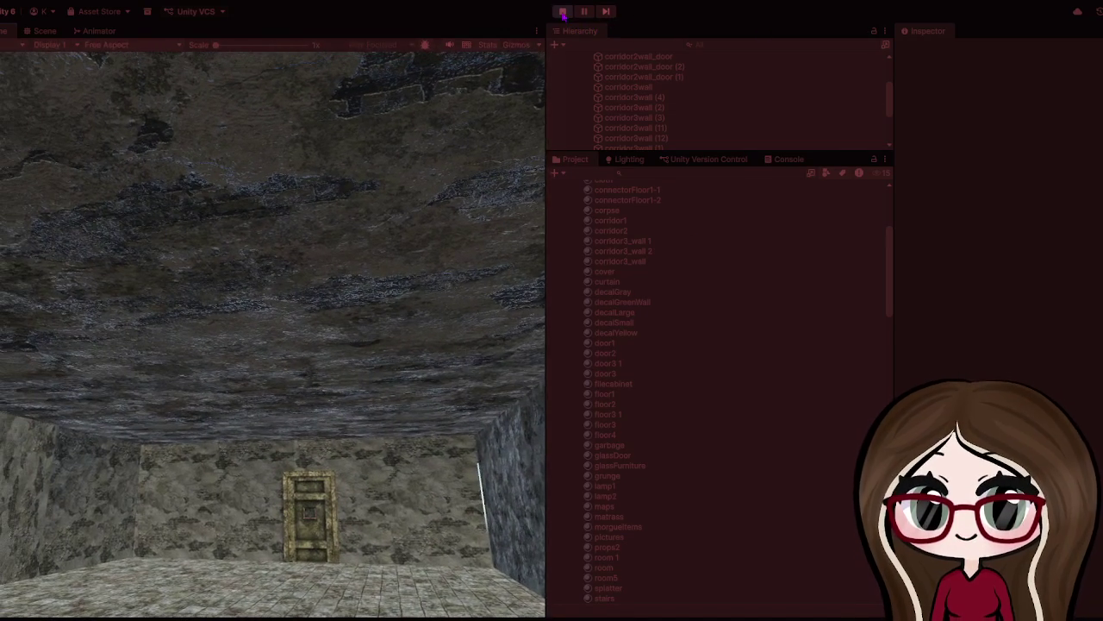
left_click(562, 12)
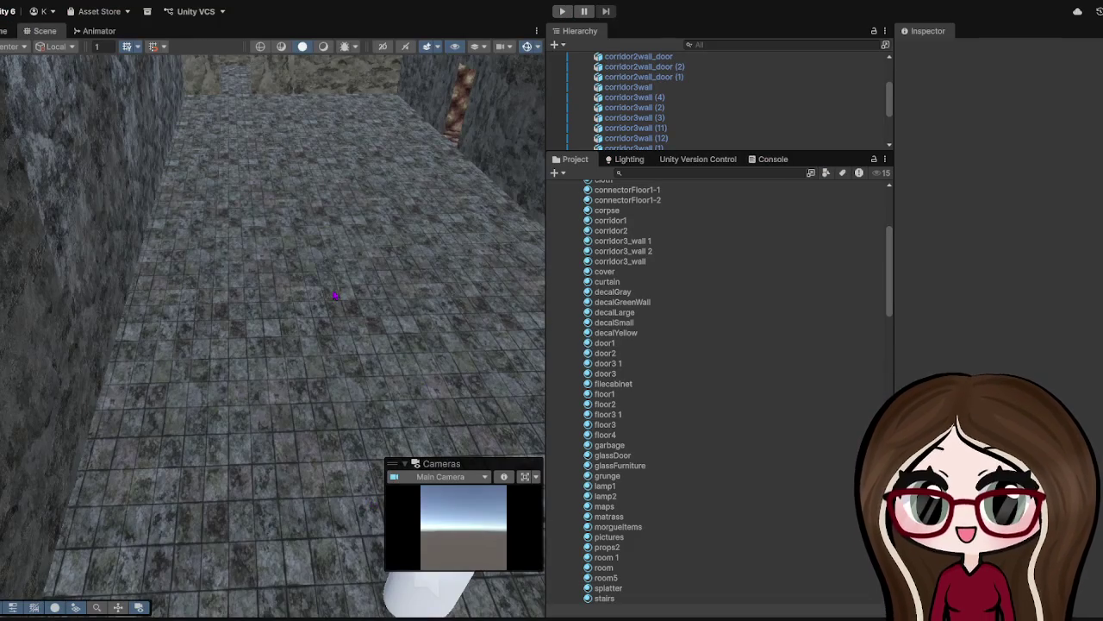
- Select and frame the room5 prefab and shift it slightly along X
scroll(447, 356, "down", 8)
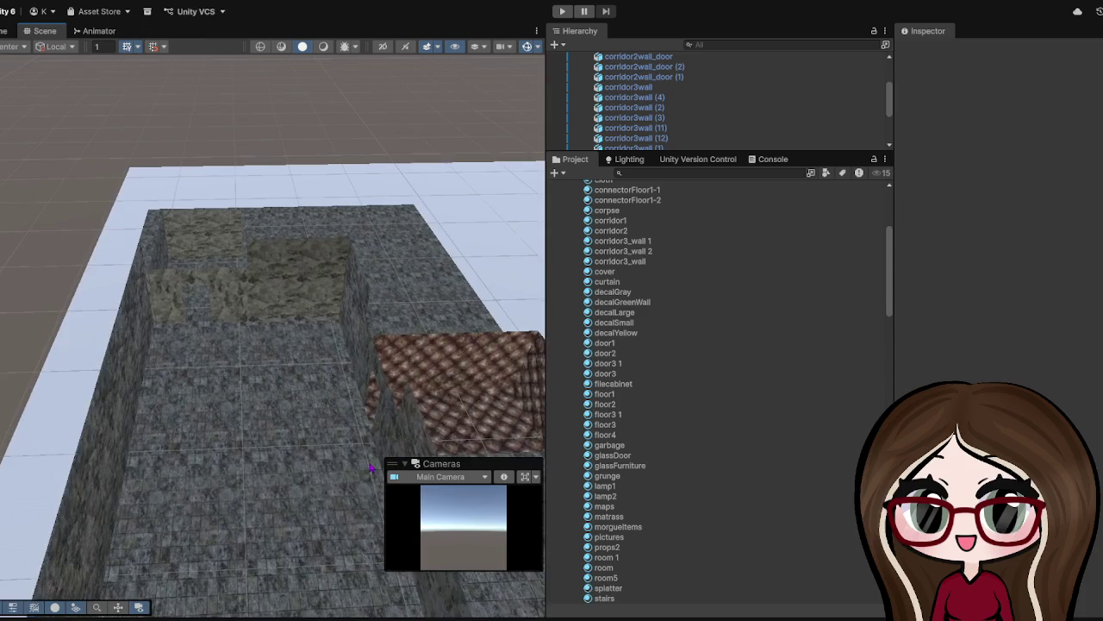
mouse_move(52, 401)
left_mouse_down()
mouse_move(259, 296)
mouse_move(98, 482)
mouse_move(129, 431)
mouse_move(189, 418)
left_mouse_up()
left_click(207, 359)
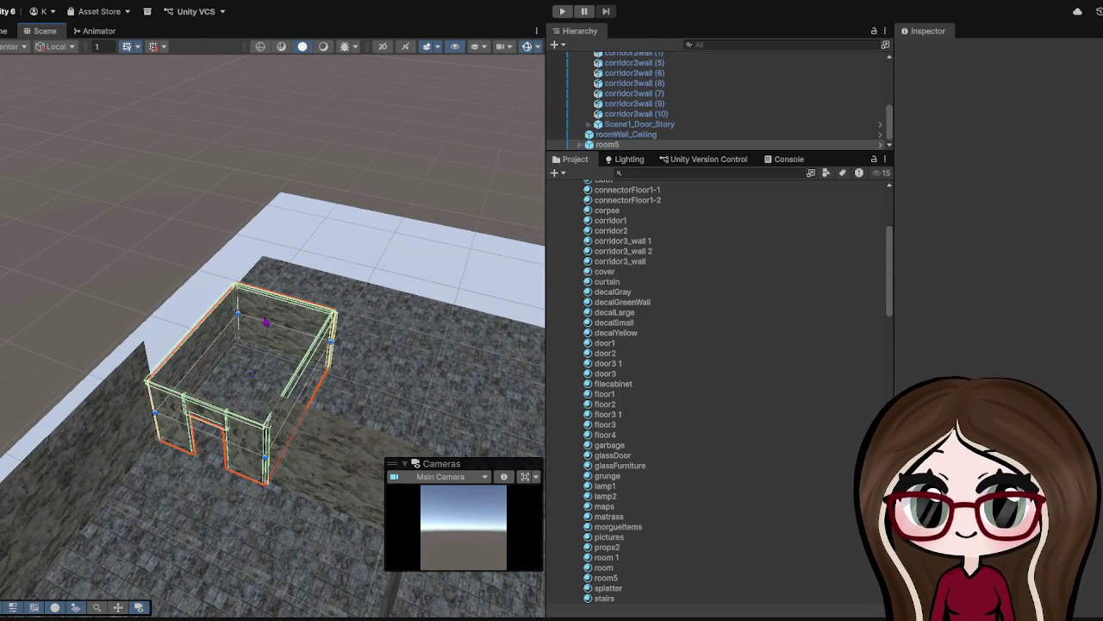
left_click(269, 321)
left_click(98, 159)
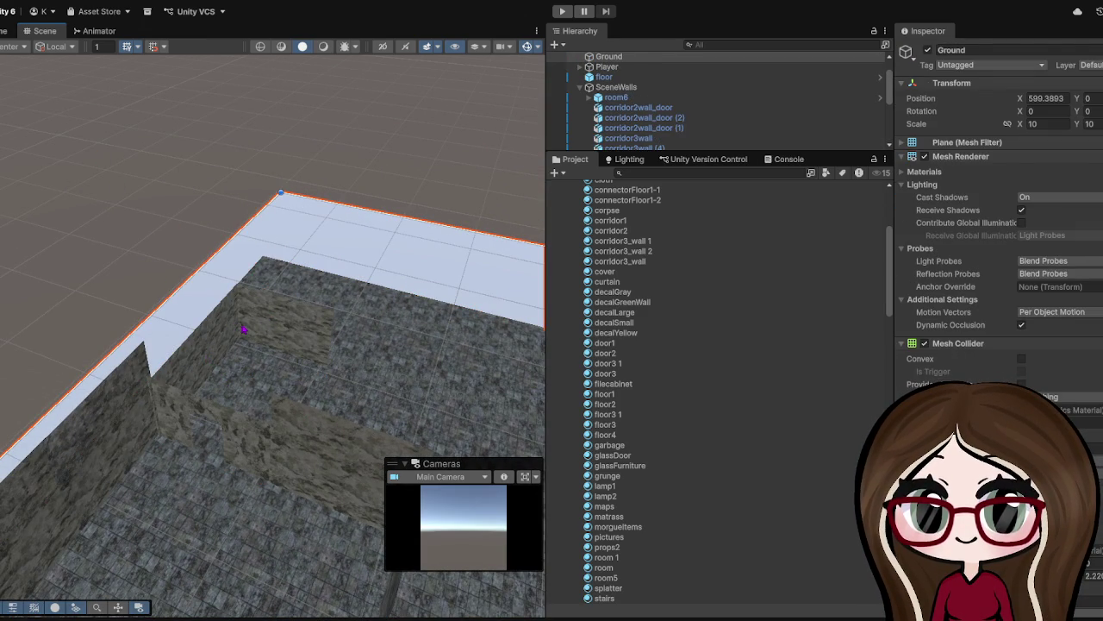
left_click(60, 147)
key("f")
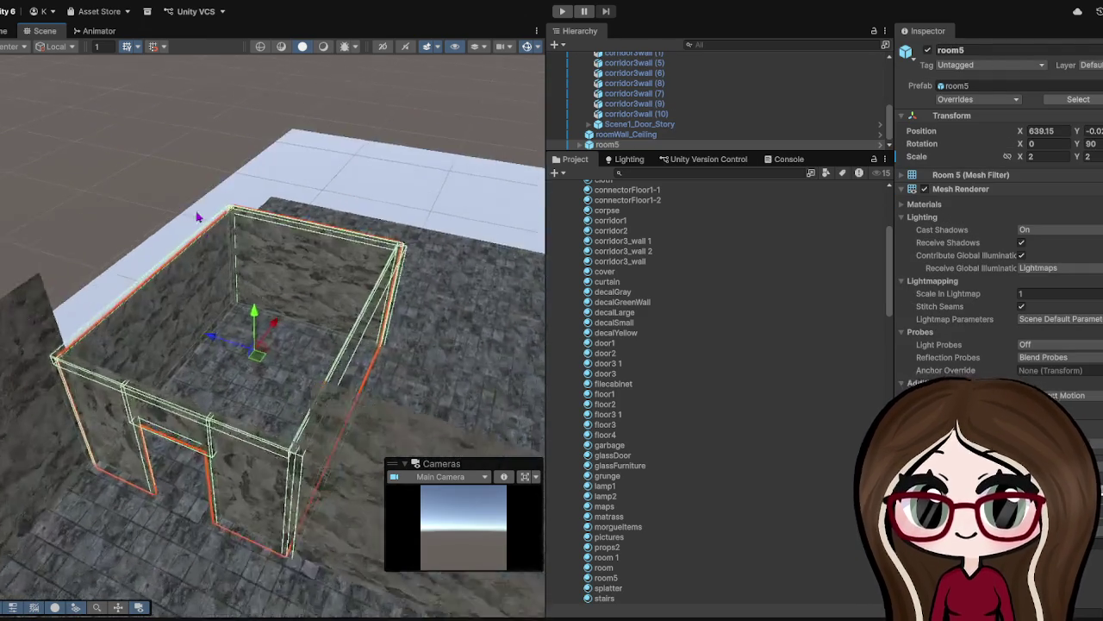
left_click_drag(433, 264, 437, 266)
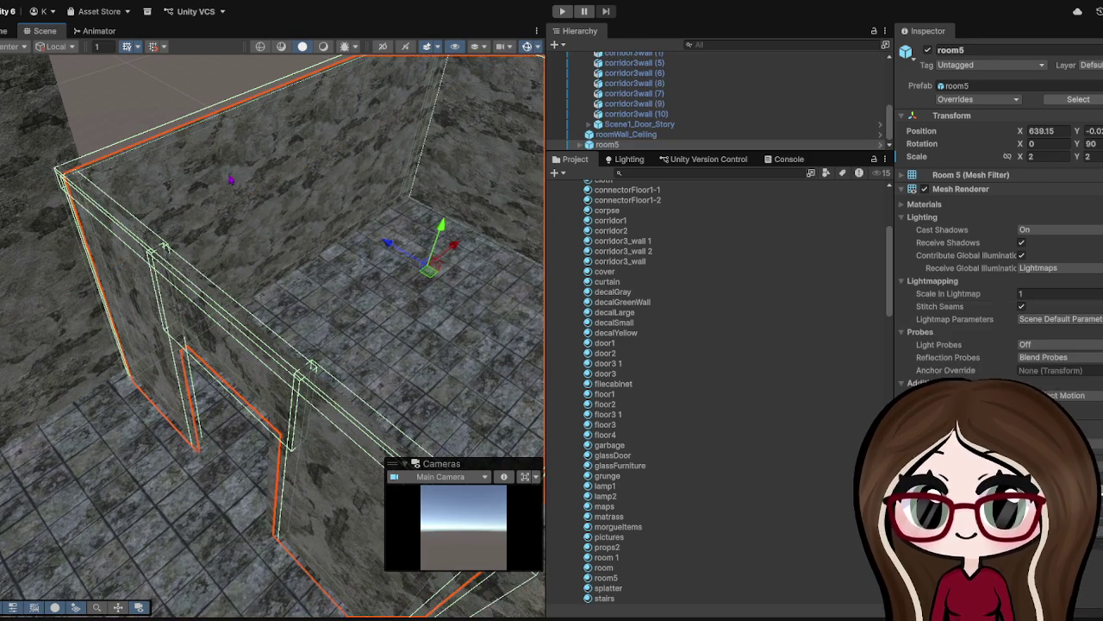
left_click_drag(463, 253, 462, 252)
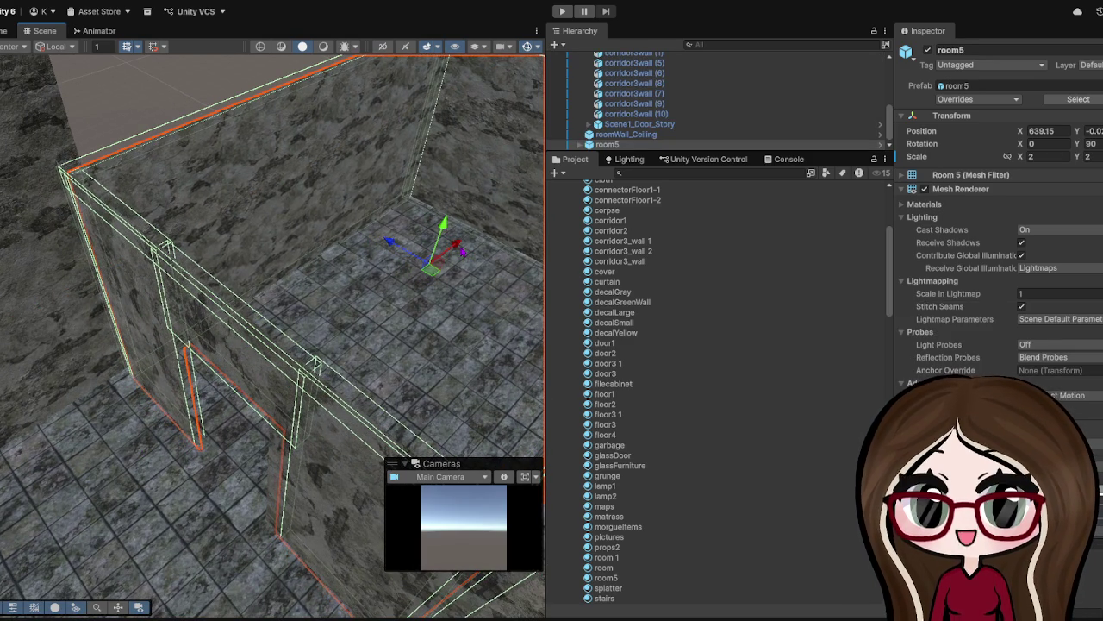
- Nudge the corridor3wall (6) wall along X to 11.72 so it lines up
left_click(353, 308)
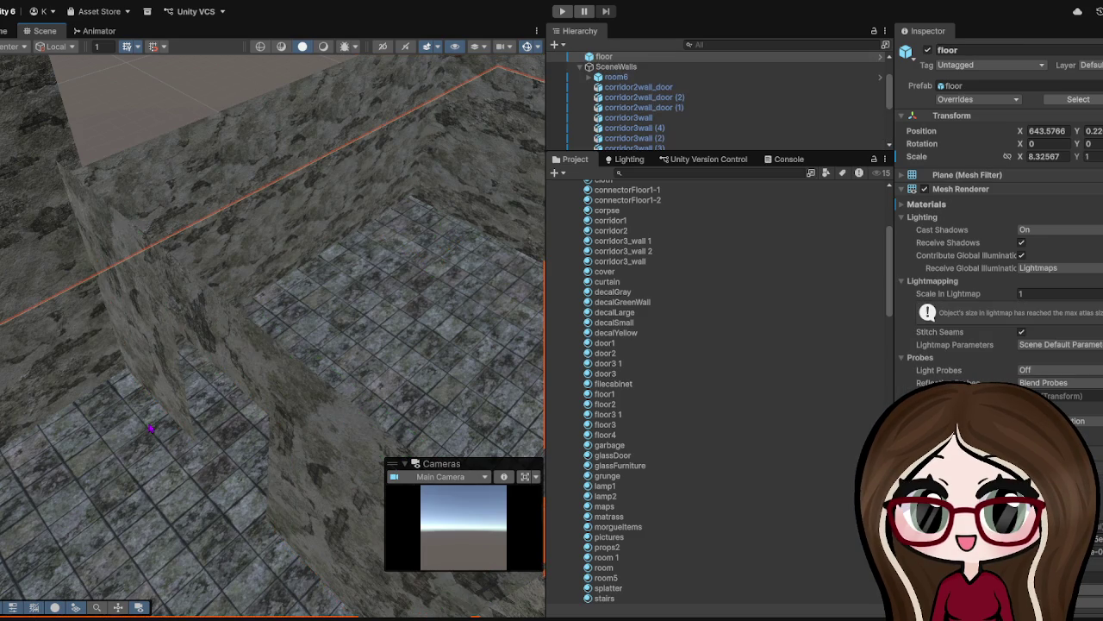
key("f")
mouse_move(143, 439)
left_mouse_down()
mouse_move(374, 249)
mouse_move(423, 167)
mouse_move(129, 244)
mouse_move(108, 227)
mouse_move(143, 172)
mouse_move(148, 242)
left_mouse_up()
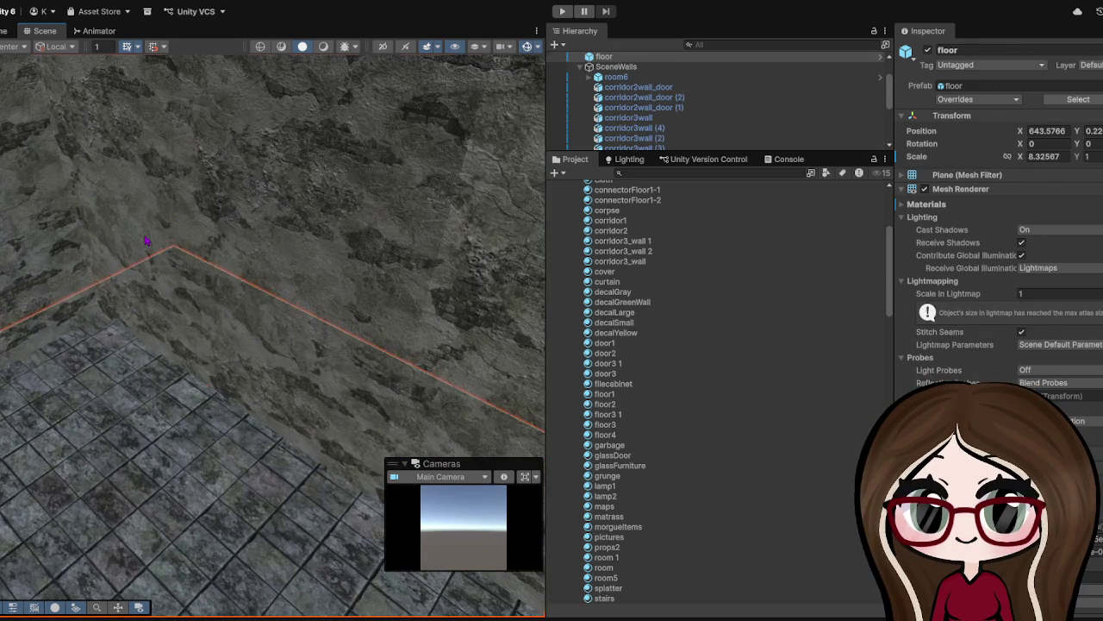
left_click(147, 241)
key("f")
mouse_move(303, 332)
left_mouse_down()
mouse_move(240, 366)
mouse_move(264, 316)
mouse_move(284, 318)
mouse_move(235, 305)
left_mouse_up()
left_click(225, 362)
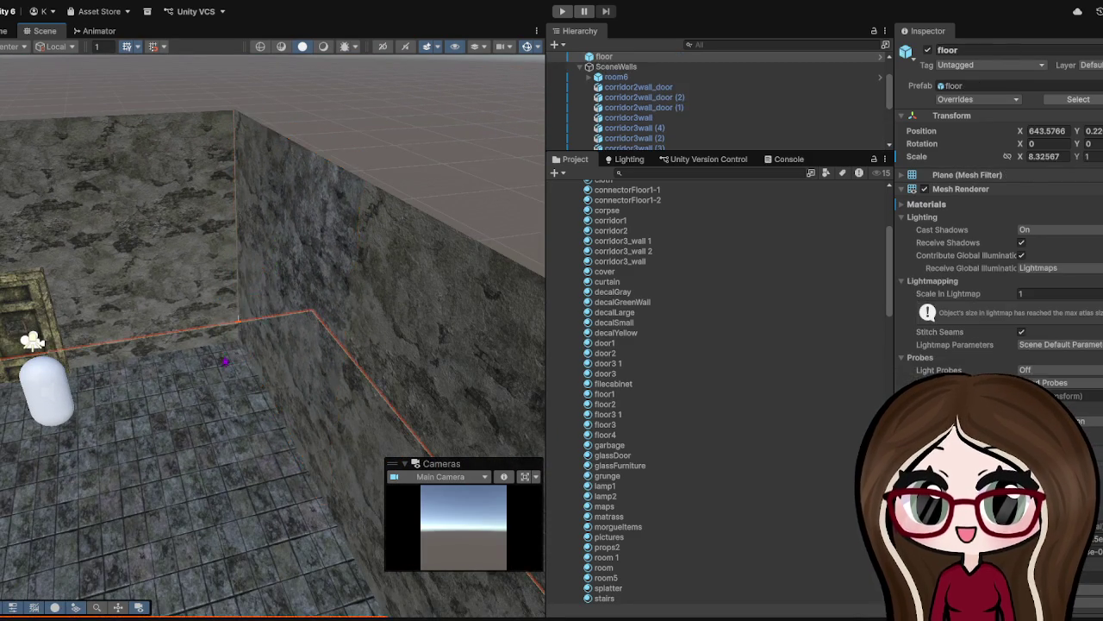
- Stretch corridor3wall (1) along X to a scale of 2.0474
scroll(225, 362, "up", 5)
left_click(192, 267)
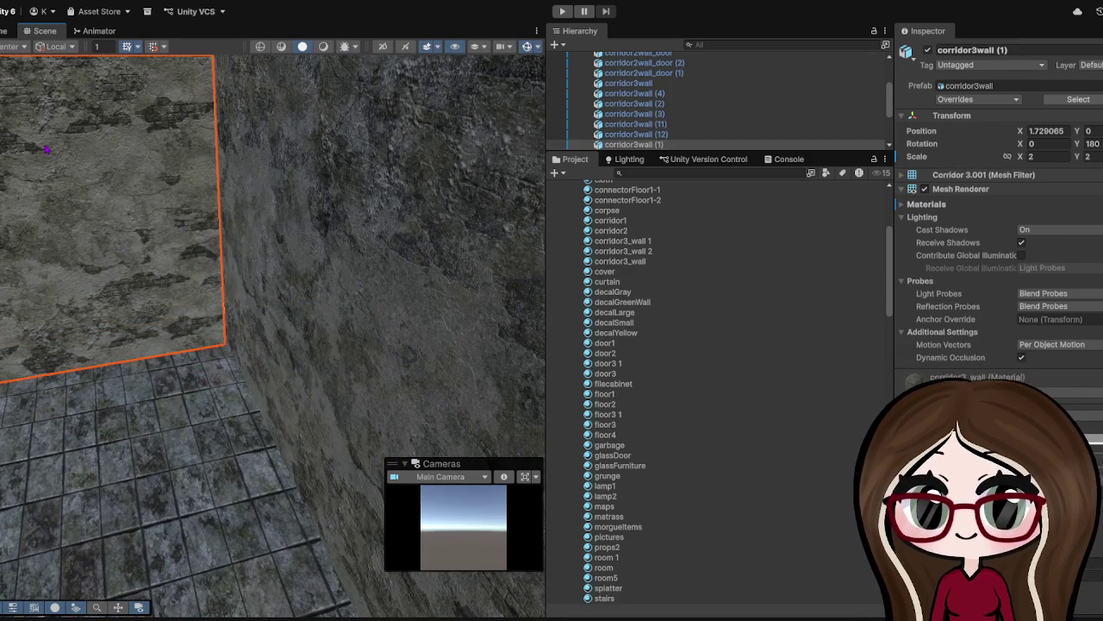
mouse_move(218, 141)
left_mouse_down()
mouse_move(146, 235)
mouse_move(170, 271)
mouse_move(203, 259)
left_mouse_up()
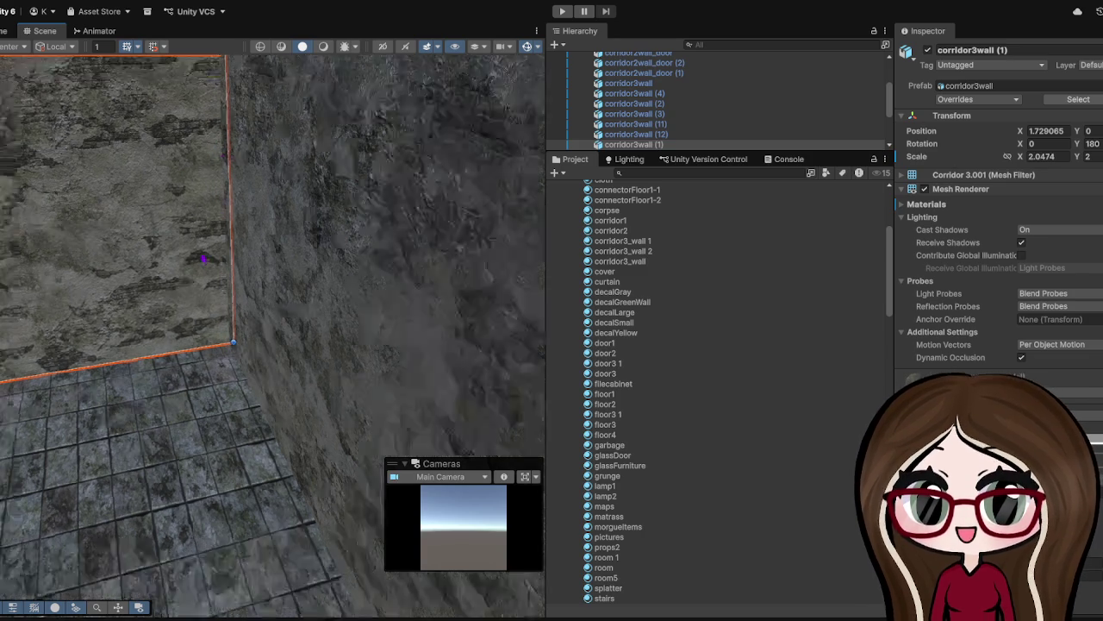
scroll(203, 258, "down", 5)
left_click(226, 320)
- Orbit to an eye-level view of the doorway wall, then frame the Ground plane
scroll(111, 380, "down", 2)
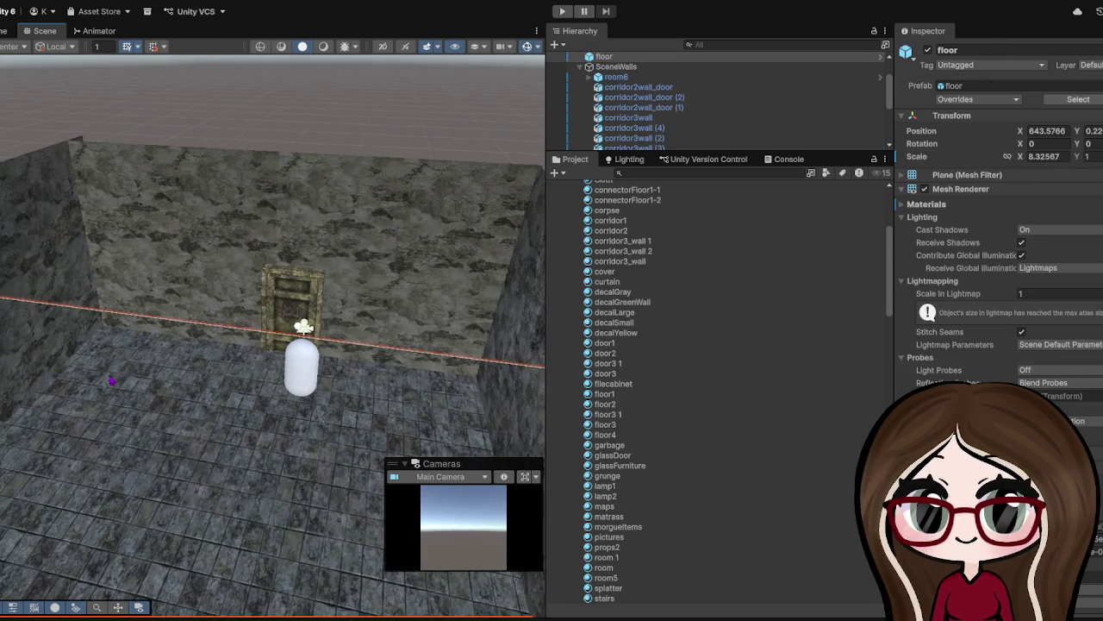
scroll(163, 353, "down", 5)
scroll(172, 353, "up", 5)
mouse_move(277, 360)
left_mouse_down()
mouse_move(352, 450)
mouse_move(382, 451)
mouse_move(509, 301)
mouse_move(449, 348)
left_mouse_up()
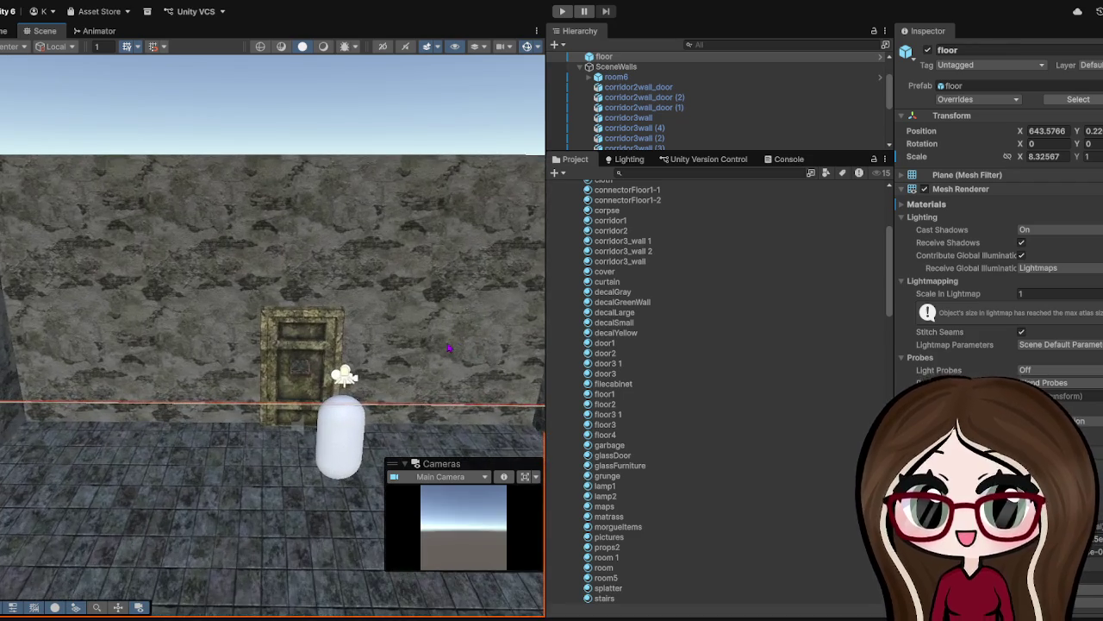
scroll(449, 348, "up", 4)
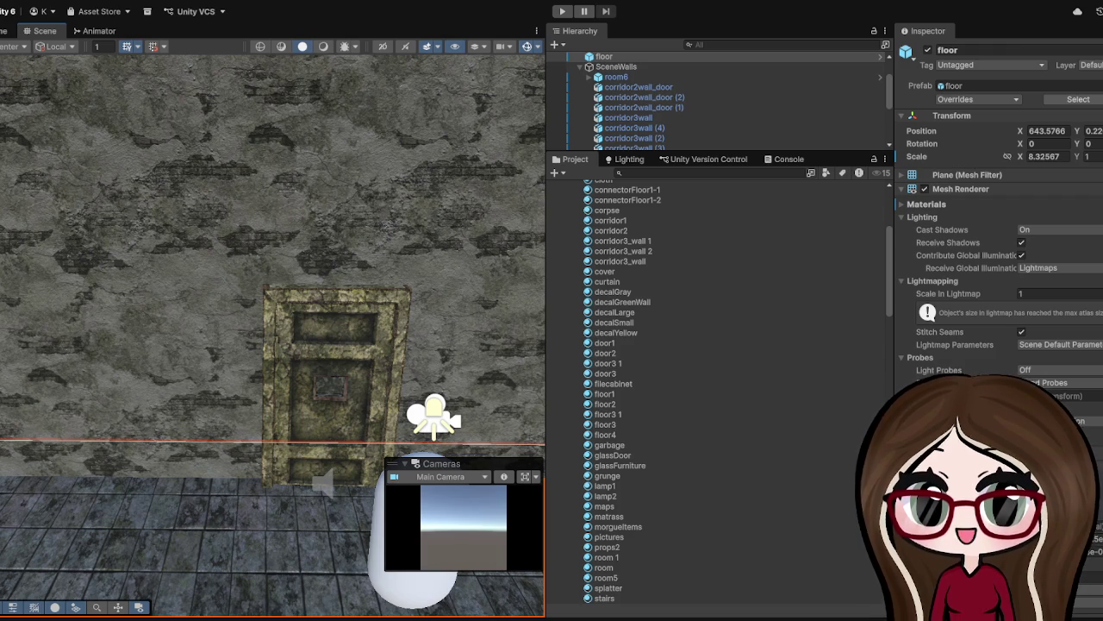
mouse_move(345, 269)
left_mouse_down()
mouse_move(458, 246)
mouse_move(243, 379)
mouse_move(189, 369)
mouse_move(170, 298)
mouse_move(224, 317)
mouse_move(357, 256)
mouse_move(229, 438)
mouse_move(123, 462)
mouse_move(308, 254)
mouse_move(257, 601)
mouse_move(143, 426)
mouse_move(266, 312)
mouse_move(220, 362)
mouse_move(183, 450)
mouse_move(362, 357)
mouse_move(380, 313)
left_mouse_up()
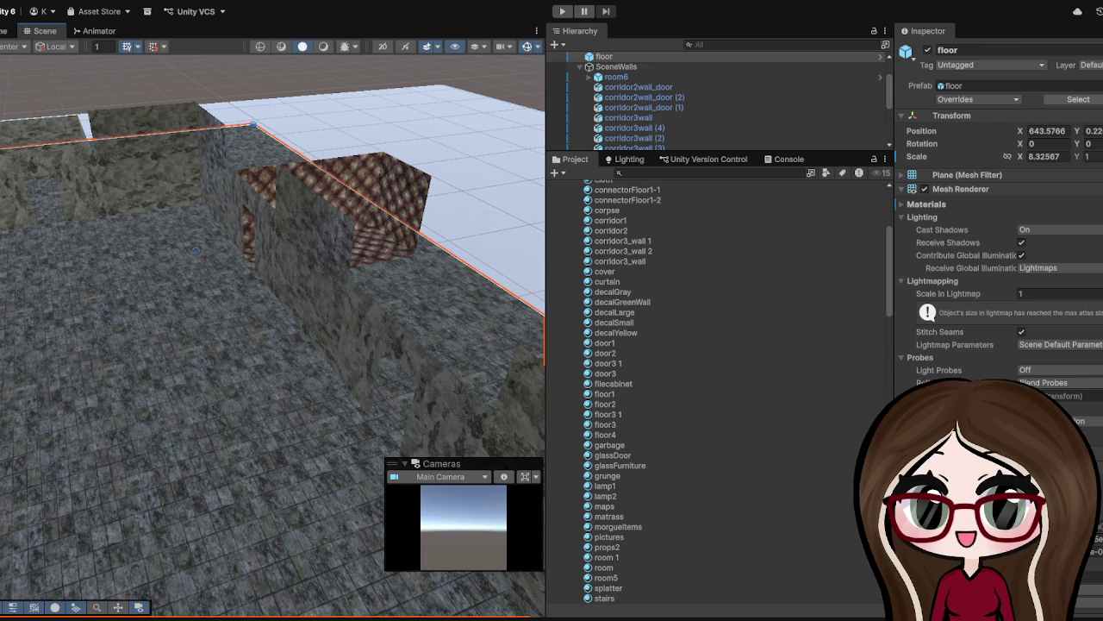
key("Up")
key("Up")
key("f")
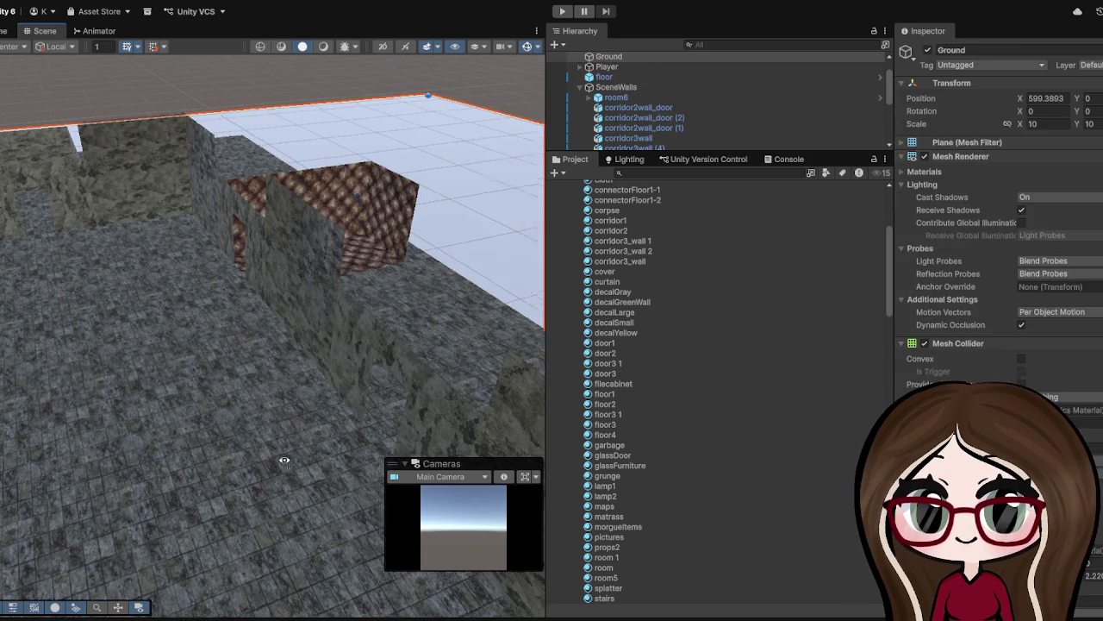
mouse_move(95, 303)
left_mouse_down()
mouse_move(368, 161)
mouse_move(359, 234)
mouse_move(455, 167)
left_mouse_up()
left_click_drag(276, 337, 207, 319)
mouse_move(456, 233)
left_mouse_down()
mouse_move(382, 271)
mouse_move(79, 236)
mouse_move(272, 269)
mouse_move(352, 364)
mouse_move(344, 362)
left_mouse_up()
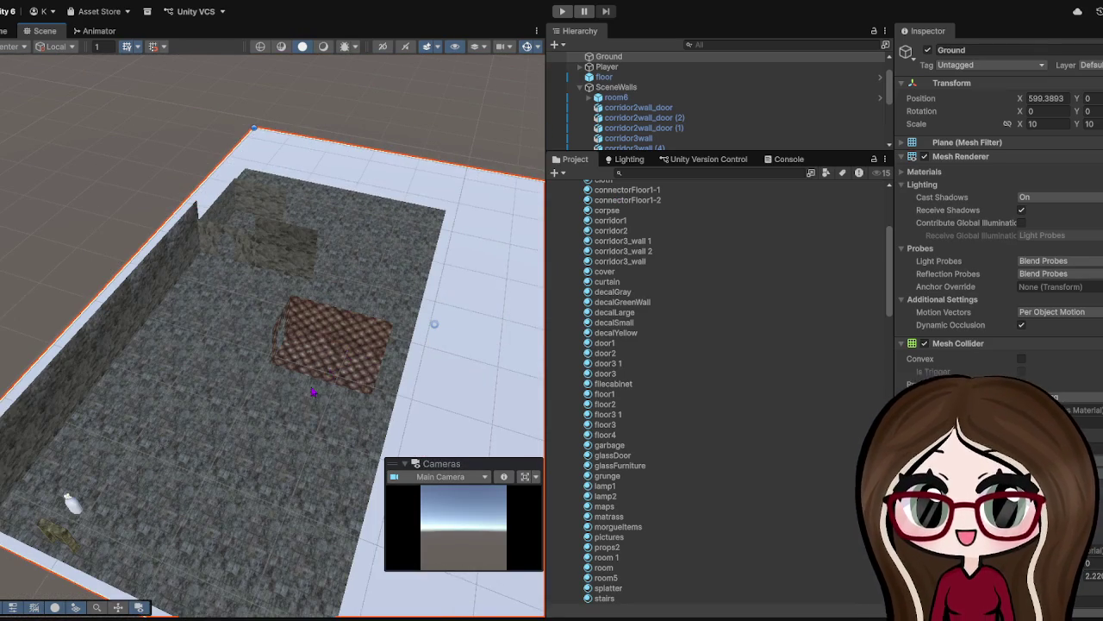
scroll(377, 298, "up", 10)
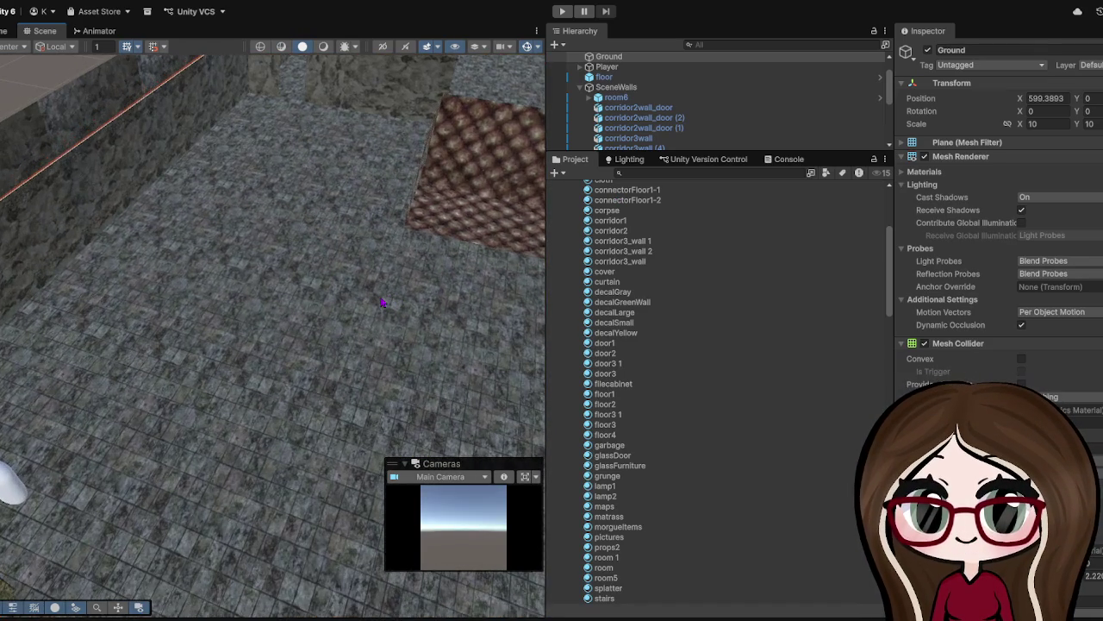
left_click_drag(382, 302, 345, 268)
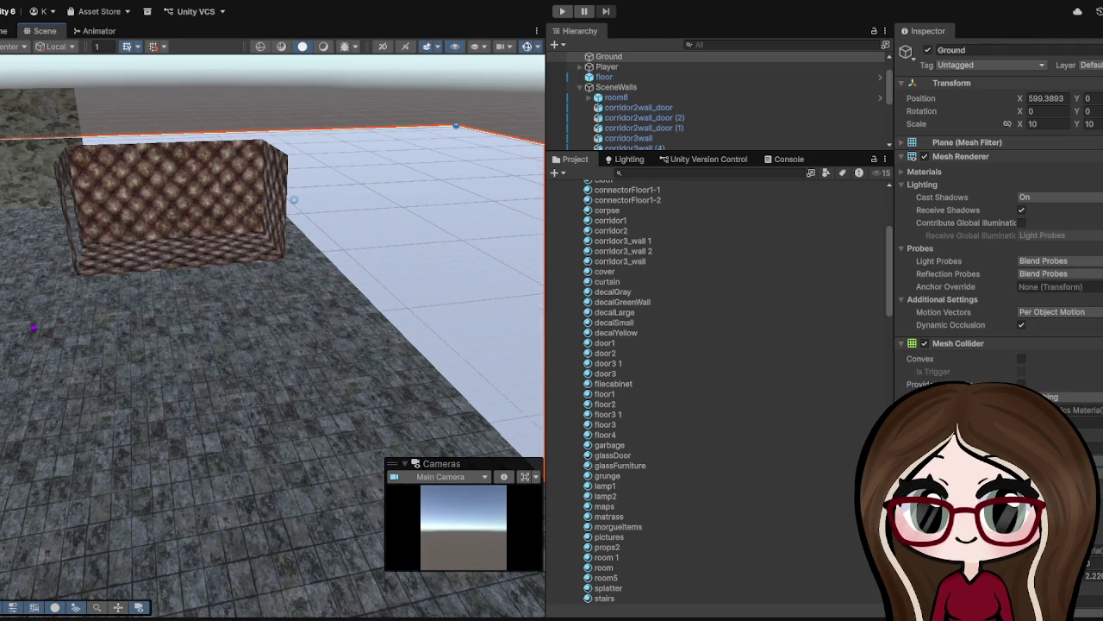
left_click_drag(326, 309, 307, 392)
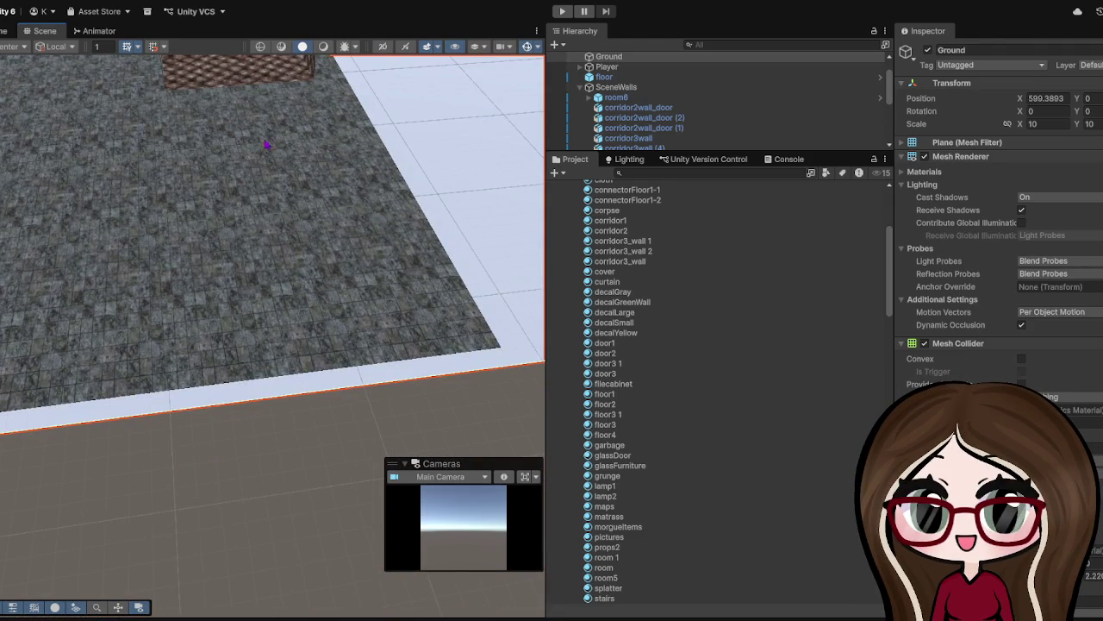
left_click_drag(252, 305, 474, 150)
mouse_move(146, 306)
left_mouse_down()
mouse_move(190, 322)
mouse_move(439, 216)
mouse_move(347, 221)
mouse_move(288, 246)
mouse_move(89, 239)
mouse_move(248, 226)
mouse_move(143, 165)
left_mouse_up()
mouse_move(254, 157)
left_mouse_down()
mouse_move(271, 187)
mouse_move(239, 395)
left_mouse_up()
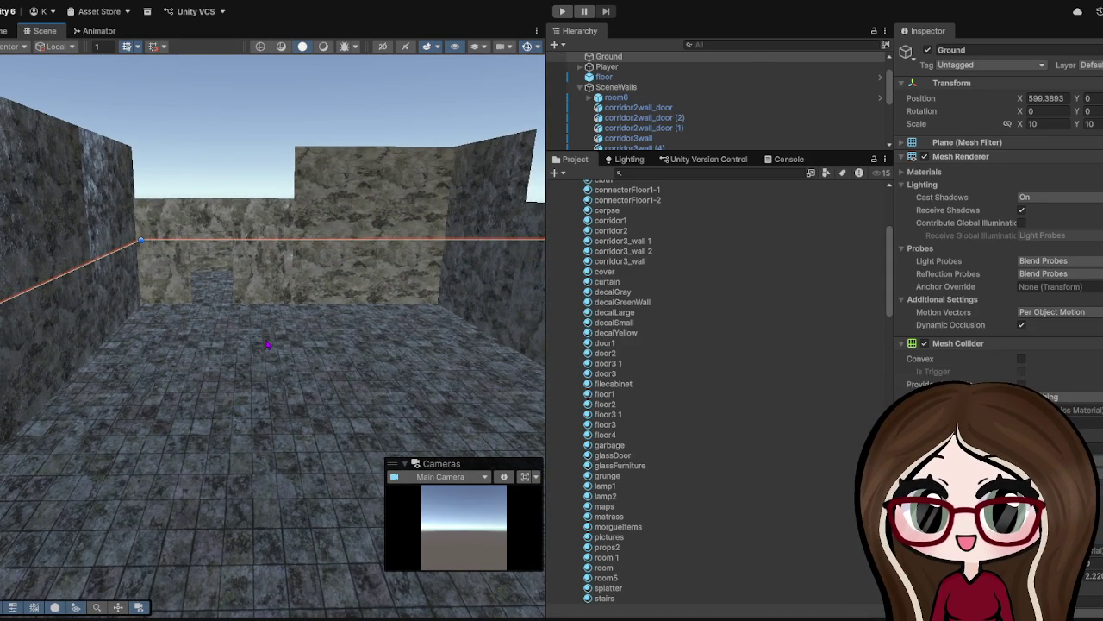
mouse_move(151, 278)
left_mouse_down()
mouse_move(148, 291)
mouse_move(333, 337)
mouse_move(310, 443)
mouse_move(377, 437)
left_mouse_up()
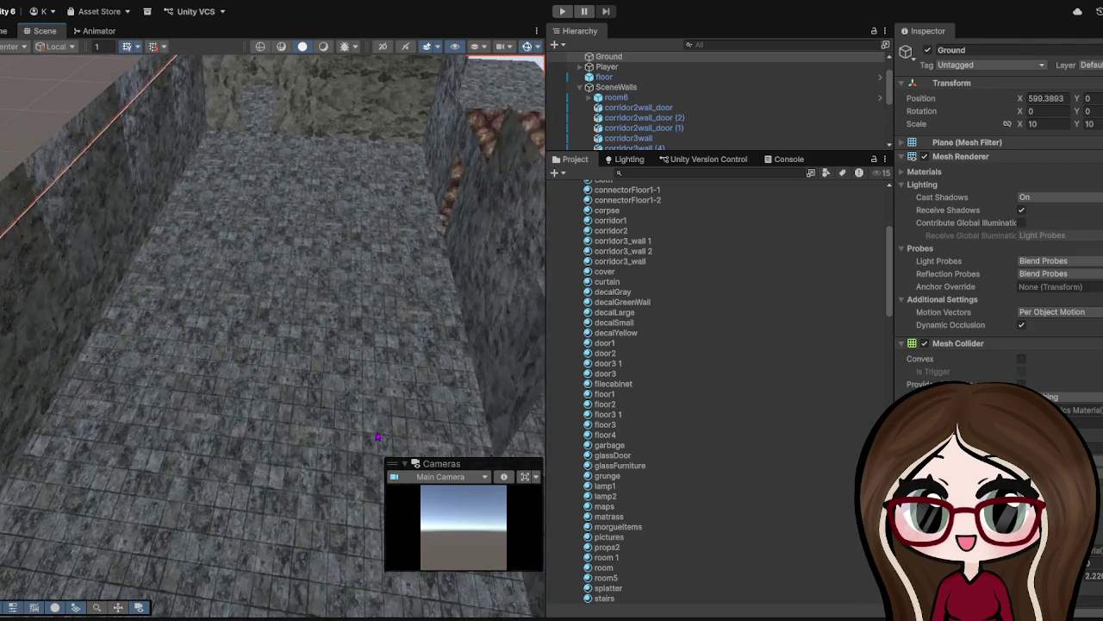
key("f")
mouse_move(270, 347)
left_mouse_down()
mouse_move(180, 328)
mouse_move(368, 118)
left_mouse_up()
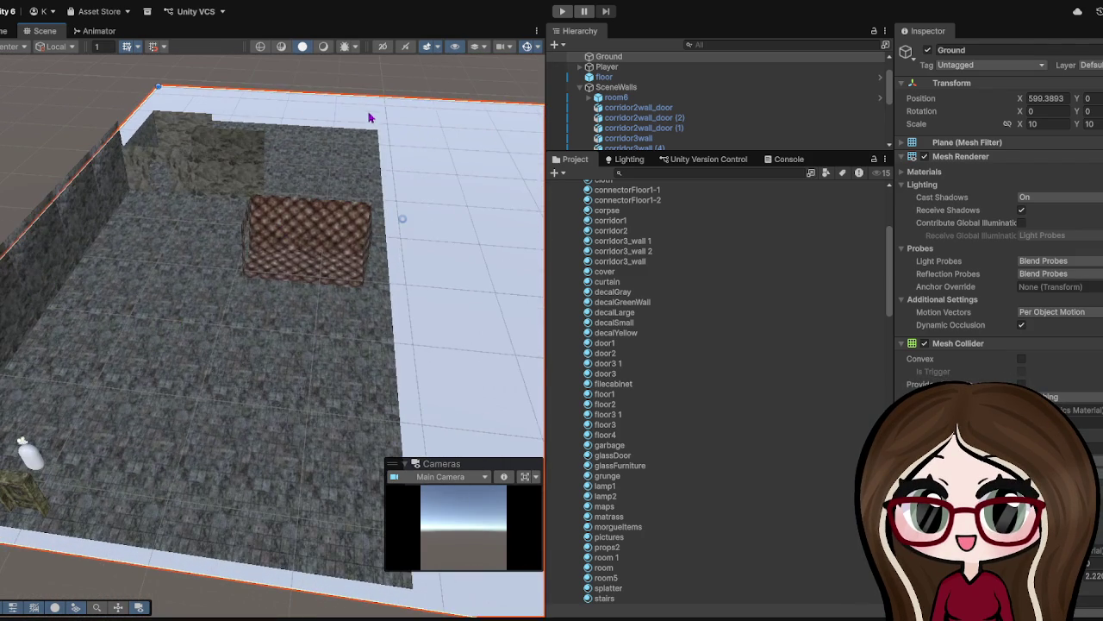
left_click(261, 148)
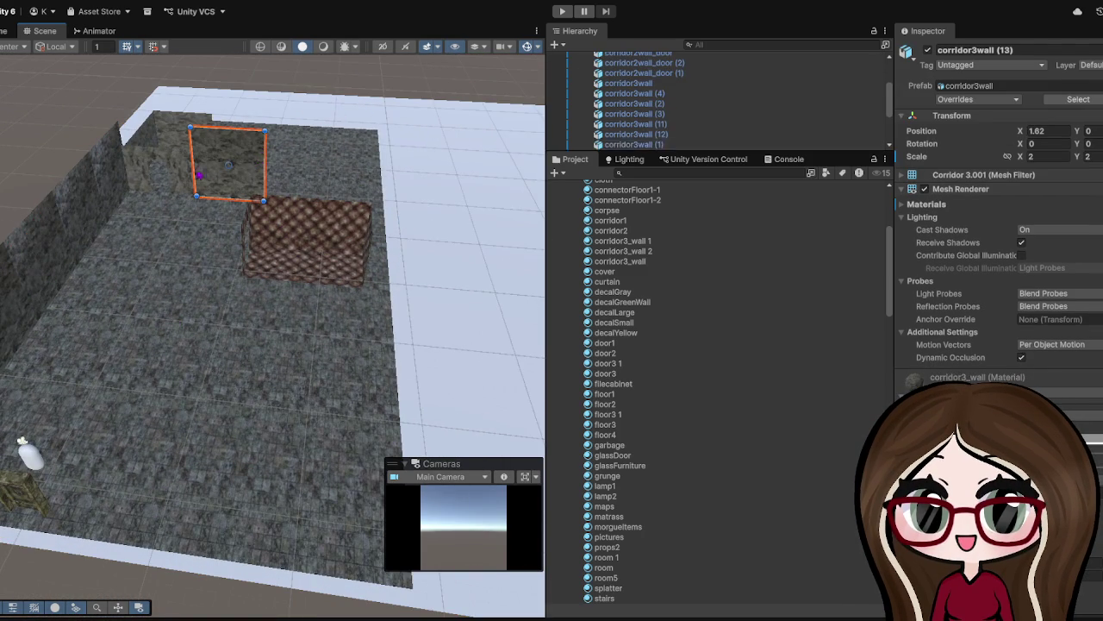
- Drag corridor3wall (13) along X past the quilted box, then back to about X -7.29
key("w")
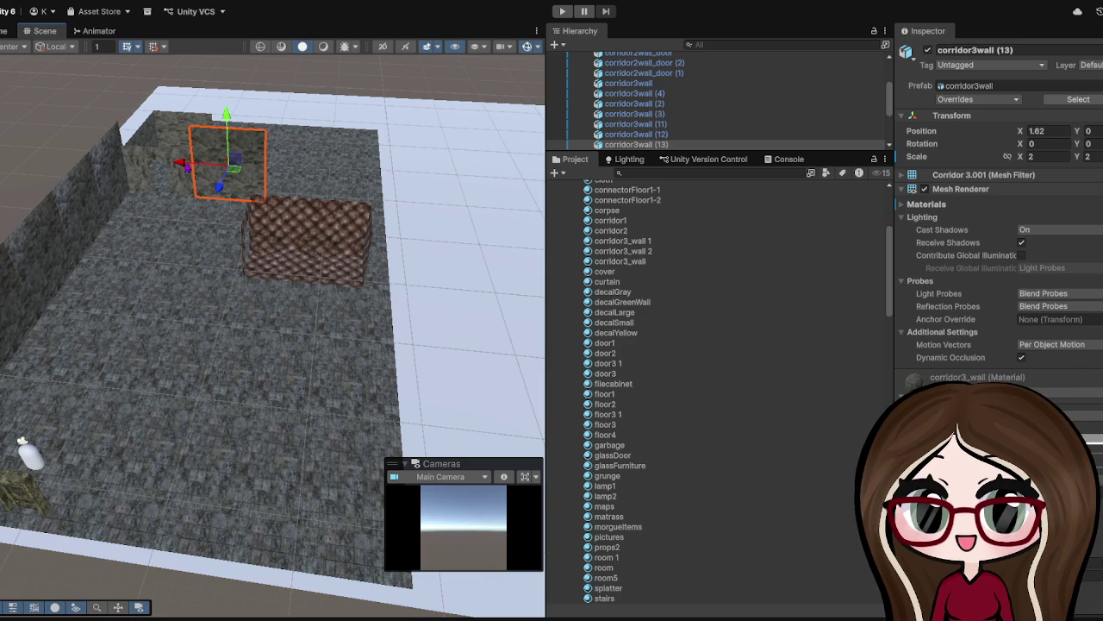
left_click_drag(180, 162, 269, 169)
scroll(273, 336, "up", 5)
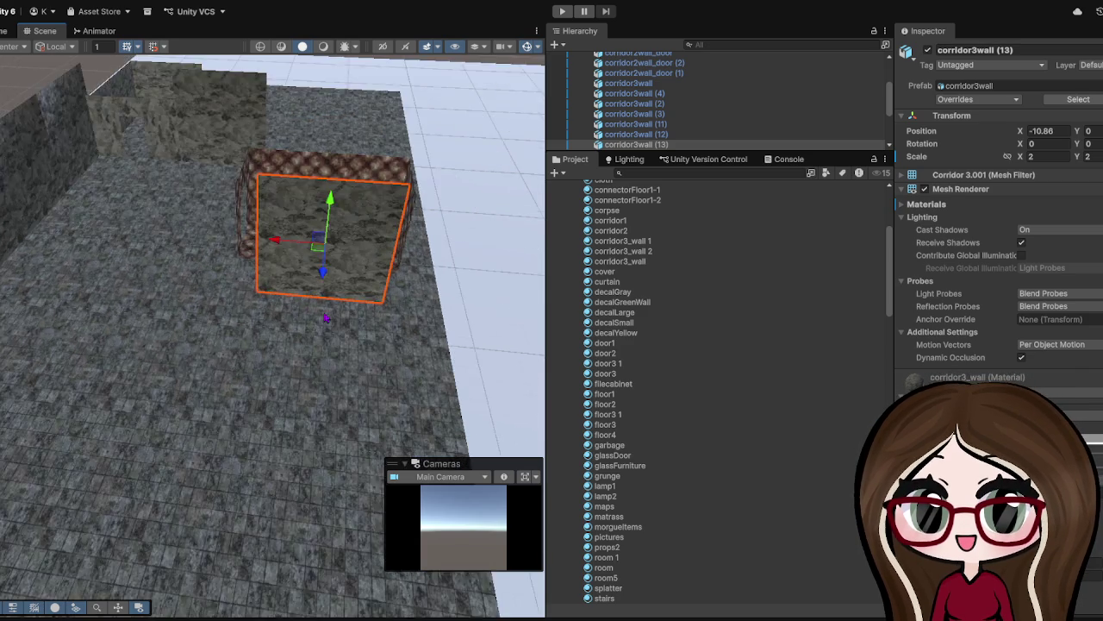
mouse_move(314, 324)
left_mouse_down()
mouse_move(220, 269)
mouse_move(37, 288)
mouse_move(26, 311)
left_mouse_up()
scroll(13, 319, "down", 3)
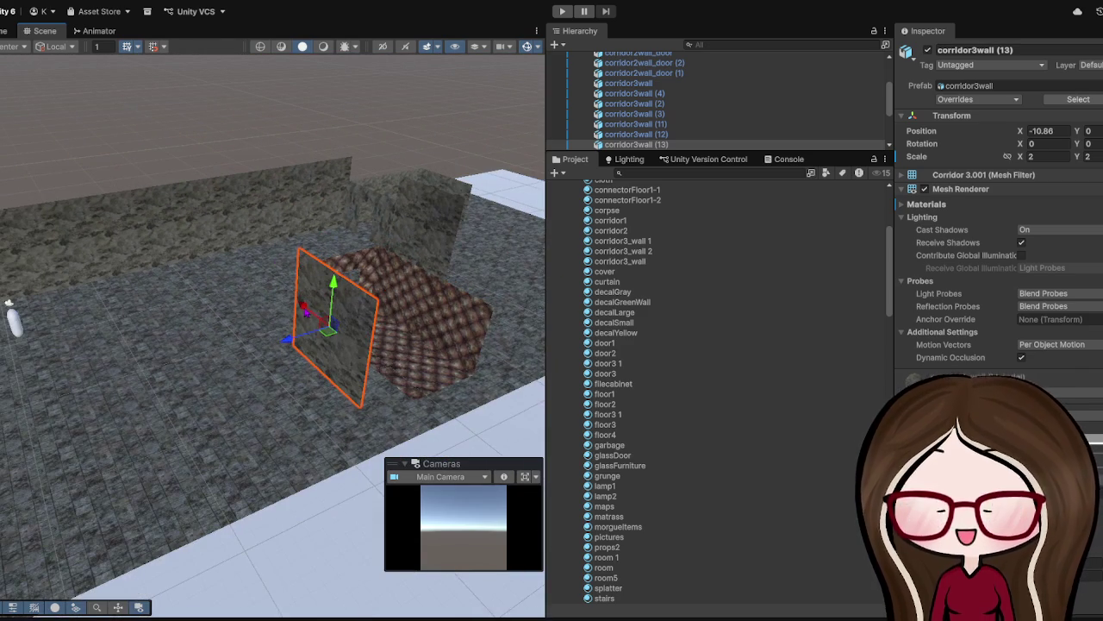
left_click_drag(304, 310, 282, 289)
- Fine-tune the wall to X -8.26 and slide the copy, corridor3wall (14), to X -12.97
left_click_drag(9, 302, 588, 349)
left_click_drag(234, 310, 397, 250)
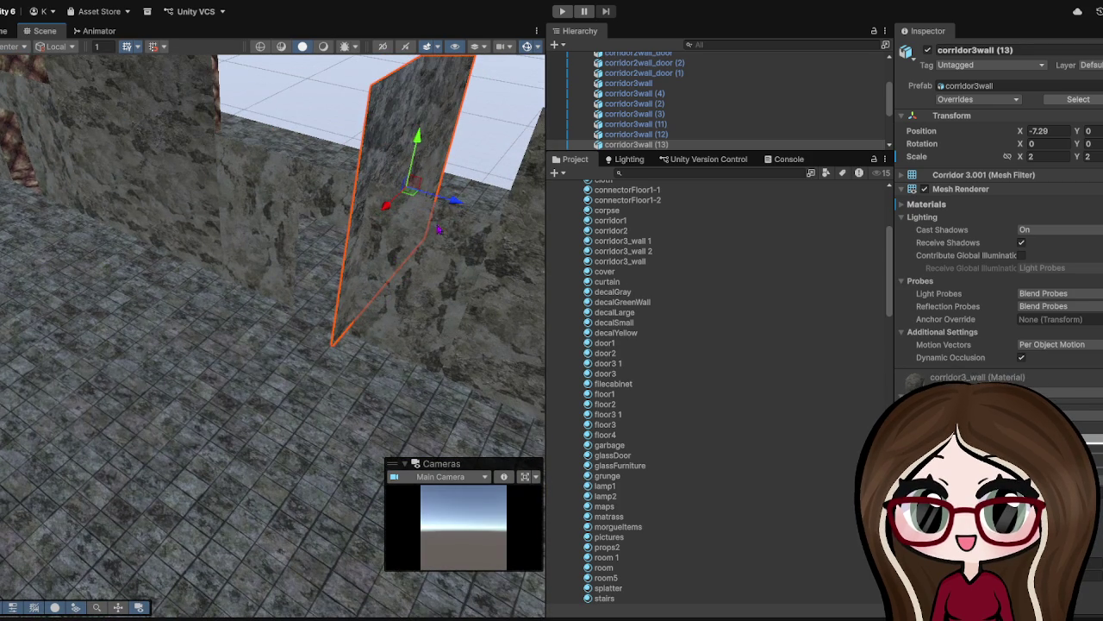
mouse_move(406, 182)
left_mouse_down()
mouse_move(374, 178)
mouse_move(185, 259)
mouse_move(223, 285)
mouse_move(325, 258)
left_mouse_up()
left_click_drag(355, 211, 388, 209)
left_click_drag(424, 162, 319, 185)
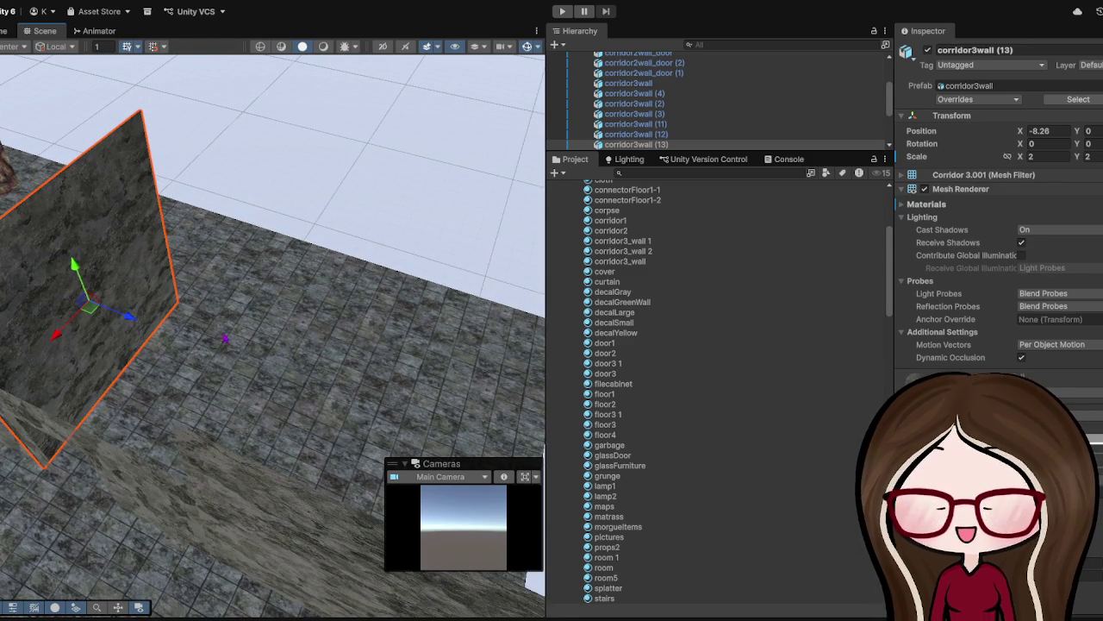
left_click_drag(66, 337, 133, 259)
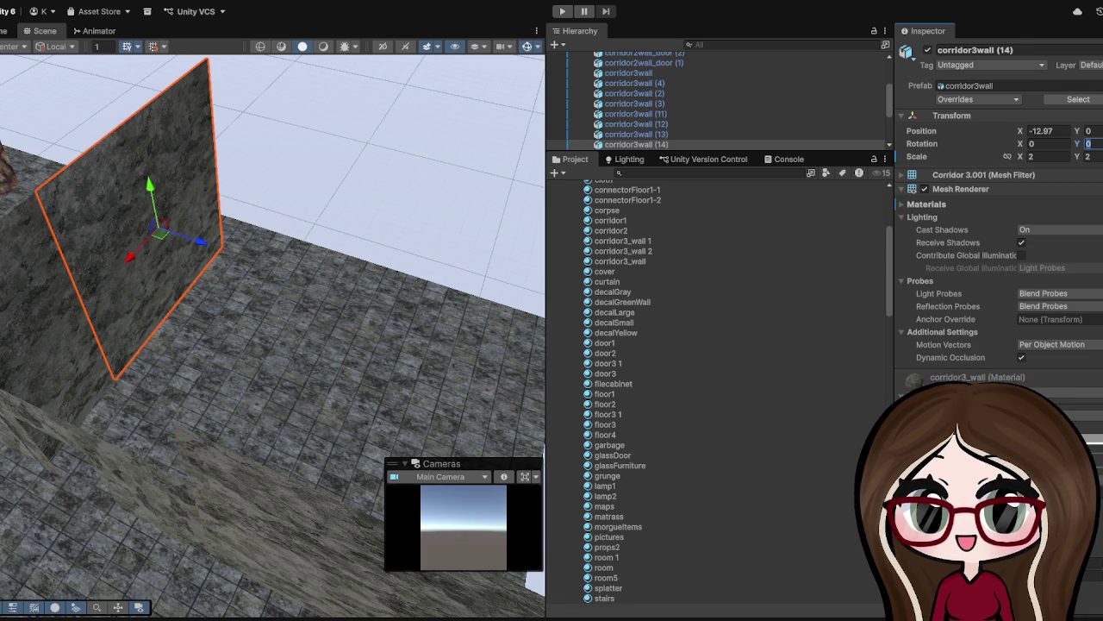
- Turn the corridor3wall to Y rotation 90 and slide it from X -18.25 beside the existing wall
type("90")
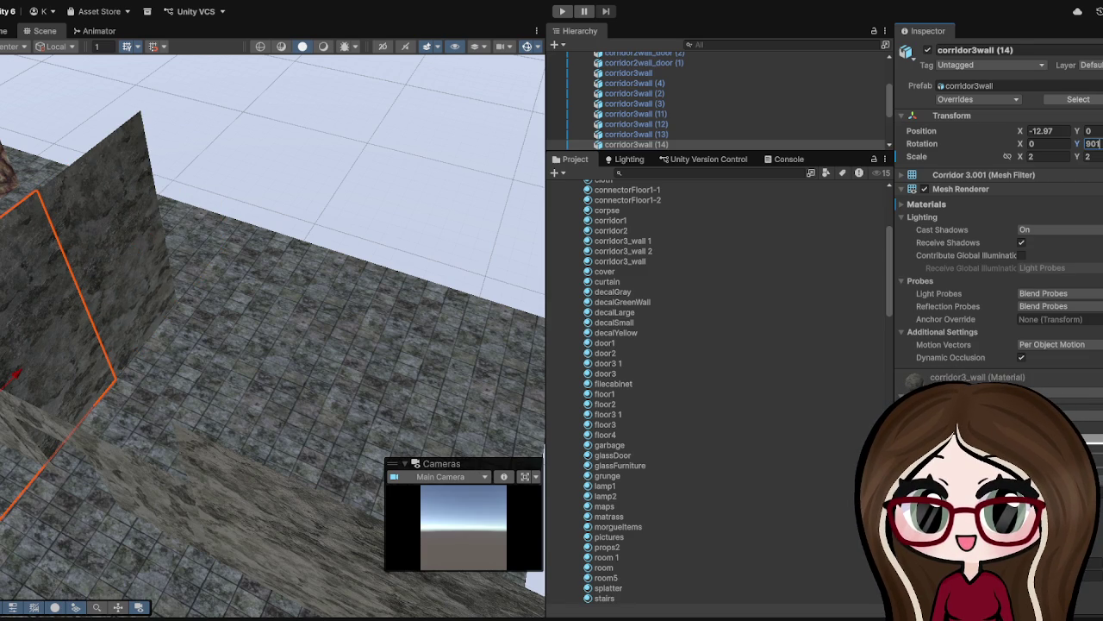
key("BackSpace")
left_click_drag(175, 390, 242, 296)
left_click_drag(199, 342, 331, 342)
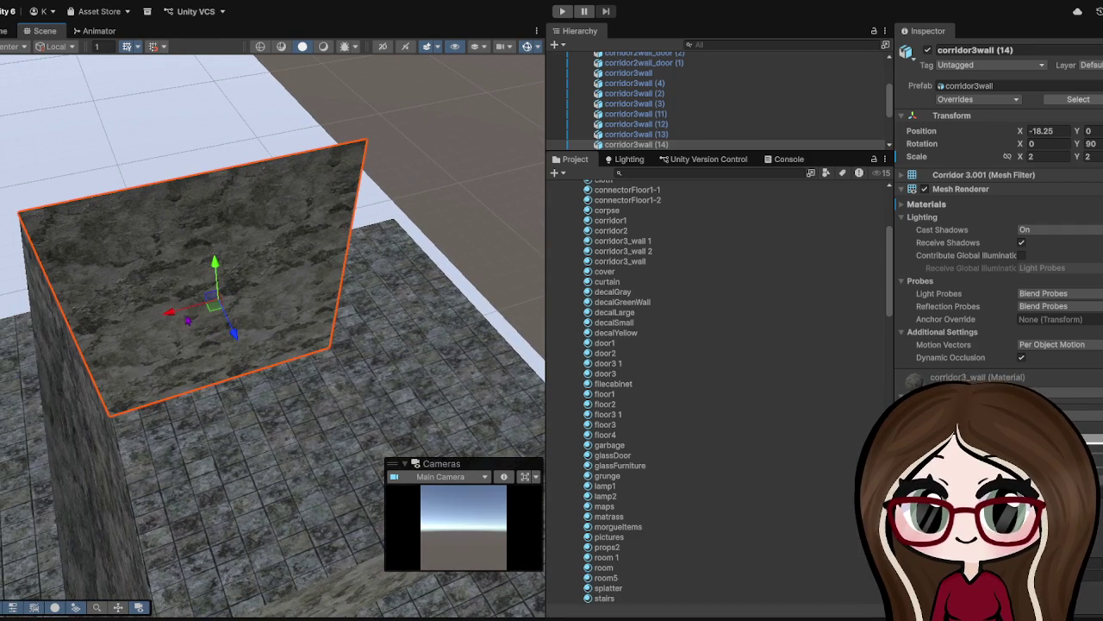
left_click_drag(172, 317, 248, 341)
scroll(248, 341, "down", 5)
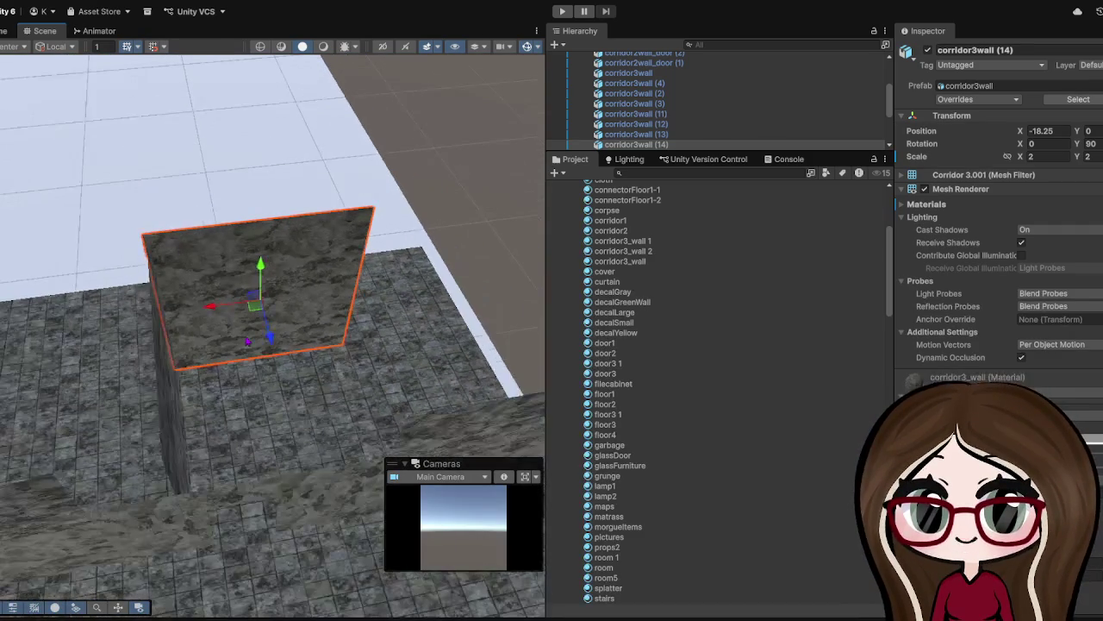
mouse_move(208, 310)
left_mouse_down()
mouse_move(444, 273)
mouse_move(418, 307)
mouse_move(301, 365)
mouse_move(359, 350)
mouse_move(430, 302)
mouse_move(342, 308)
mouse_move(362, 339)
left_mouse_up()
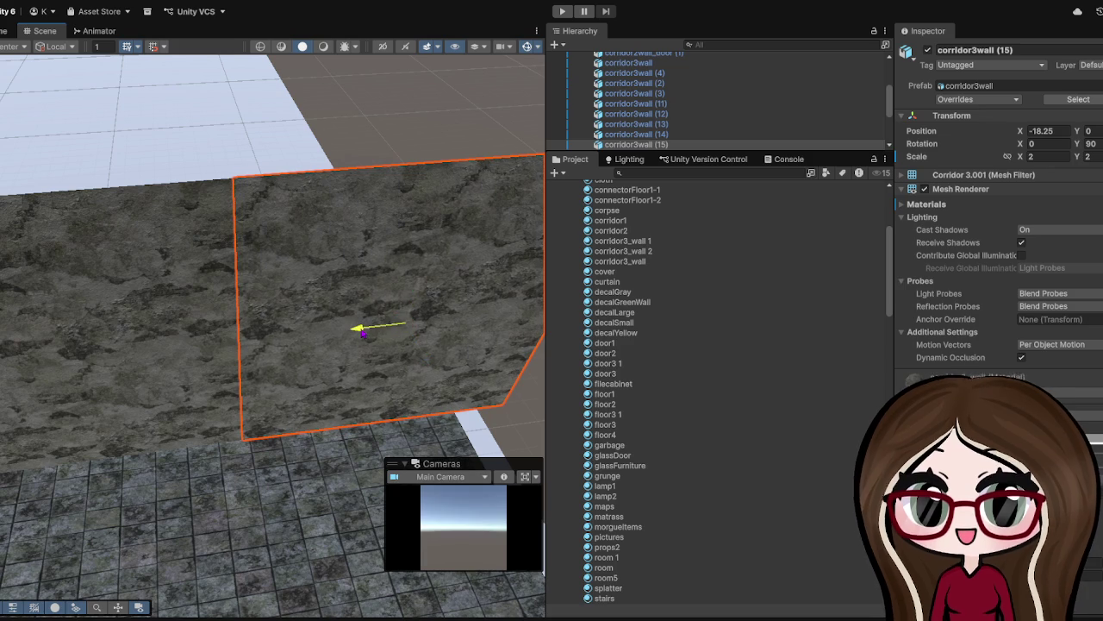
left_click(244, 125)
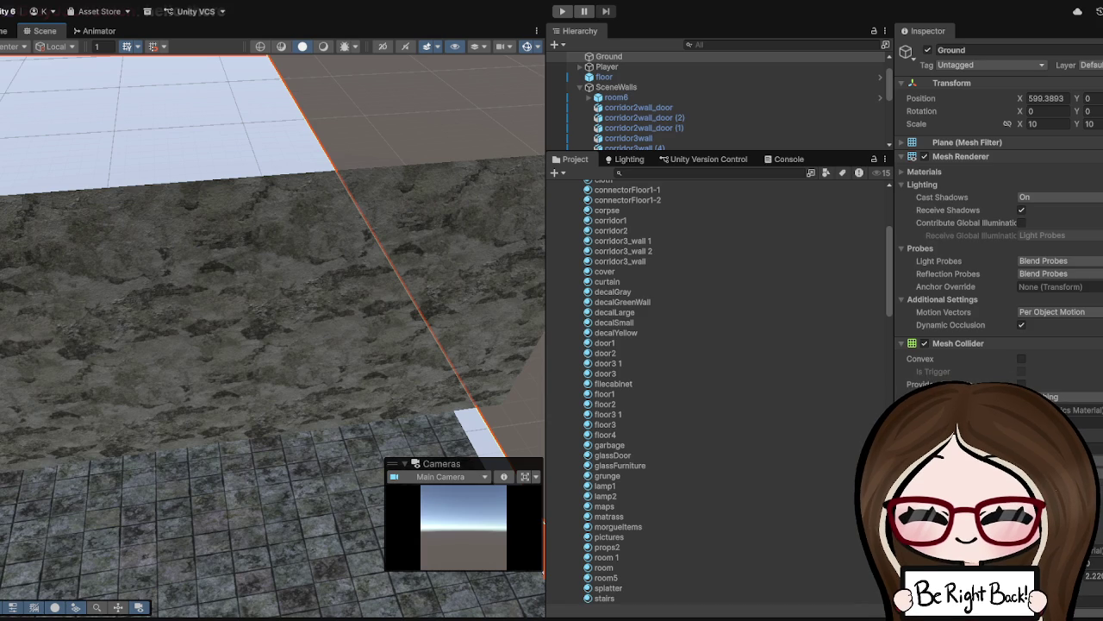
mouse_move(259, 406)
left_mouse_down()
mouse_move(301, 429)
mouse_move(272, 354)
mouse_move(263, 241)
left_mouse_up()
- Select and frame the floor, viewing the room from a more top-down angle
left_click(263, 241)
key("f")
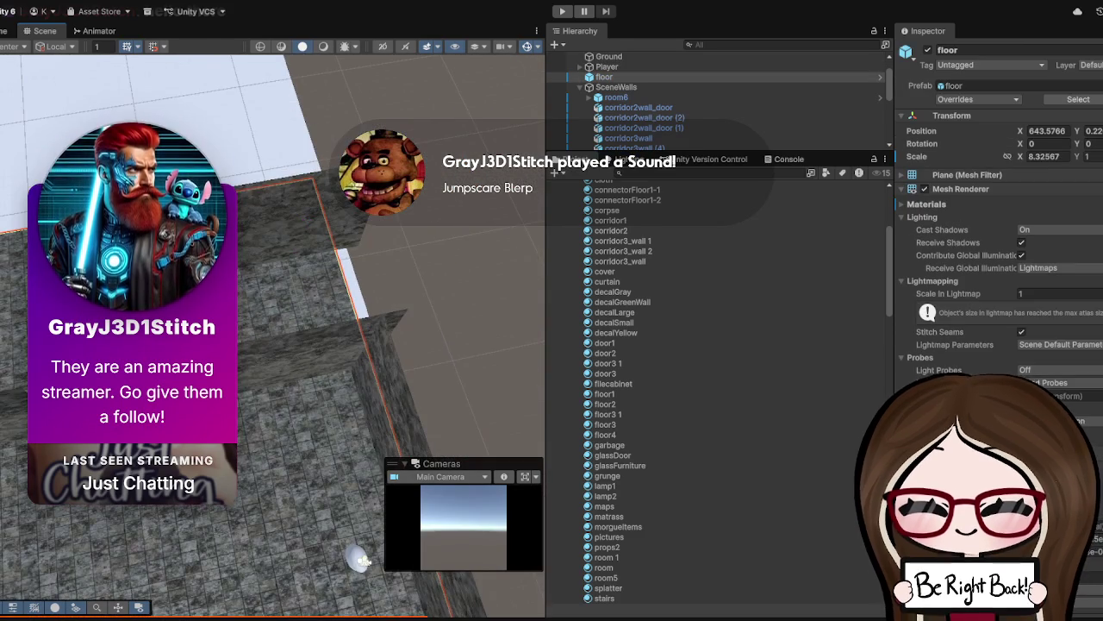
mouse_move(385, 310)
left_mouse_down()
mouse_move(385, 281)
mouse_move(419, 284)
mouse_move(302, 380)
left_mouse_up()
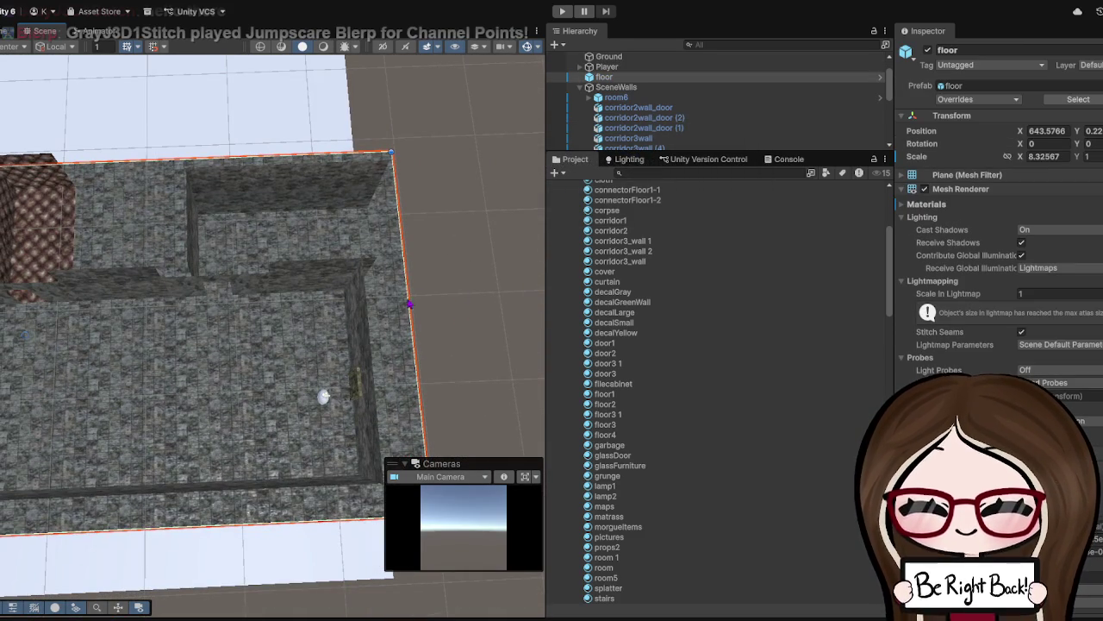
mouse_move(409, 295)
left_mouse_down()
mouse_move(264, 404)
mouse_move(327, 363)
left_mouse_up()
scroll(327, 363, "up", 10)
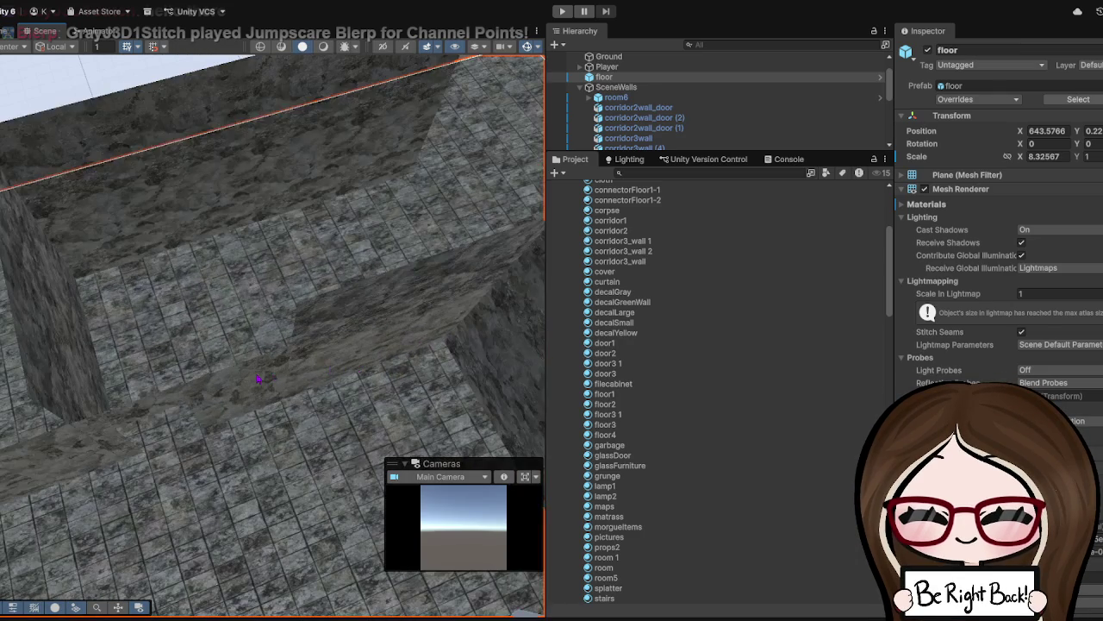
- Duplicate corridor2wall_door, turn the copy to Y 90 and slide it to X -7.79
left_click(257, 379)
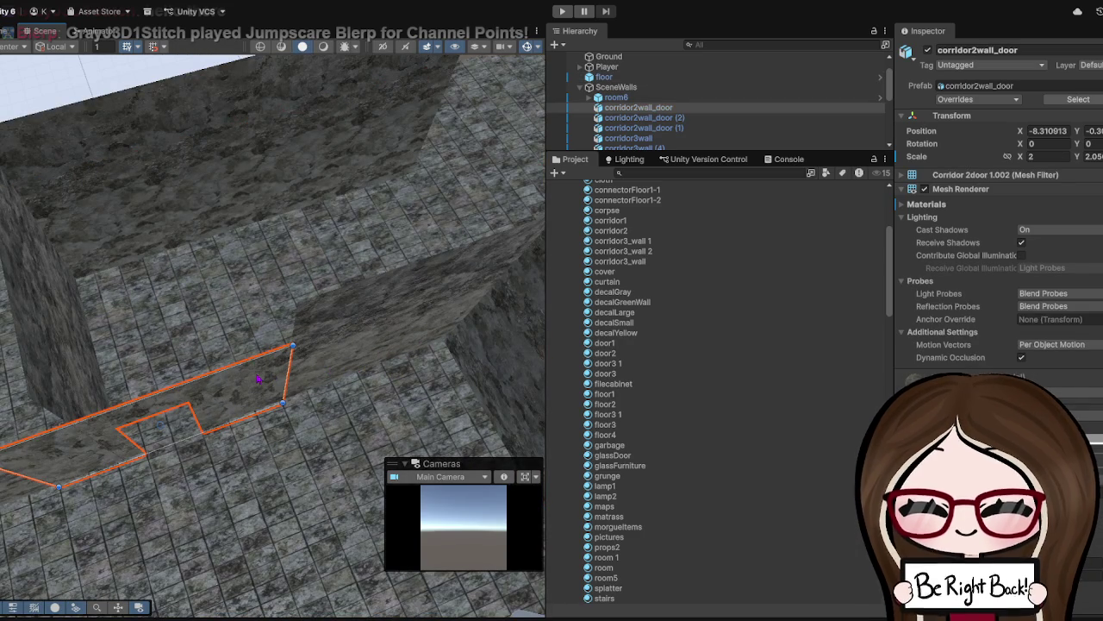
key("ctrl+d")
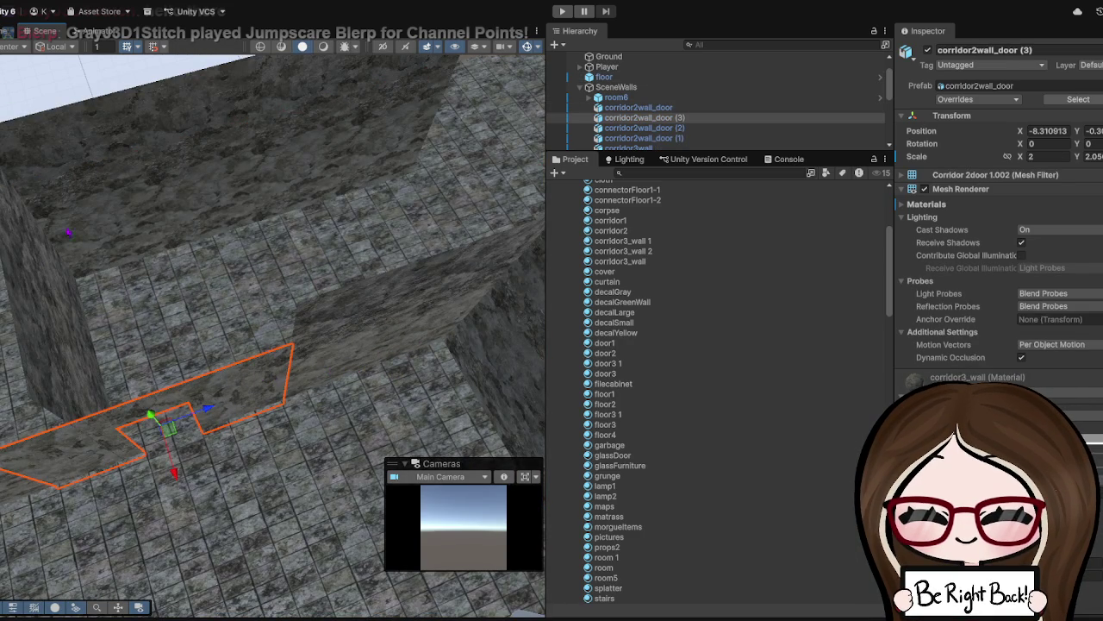
mouse_move(171, 426)
left_mouse_down()
mouse_move(147, 320)
mouse_move(159, 299)
left_mouse_up()
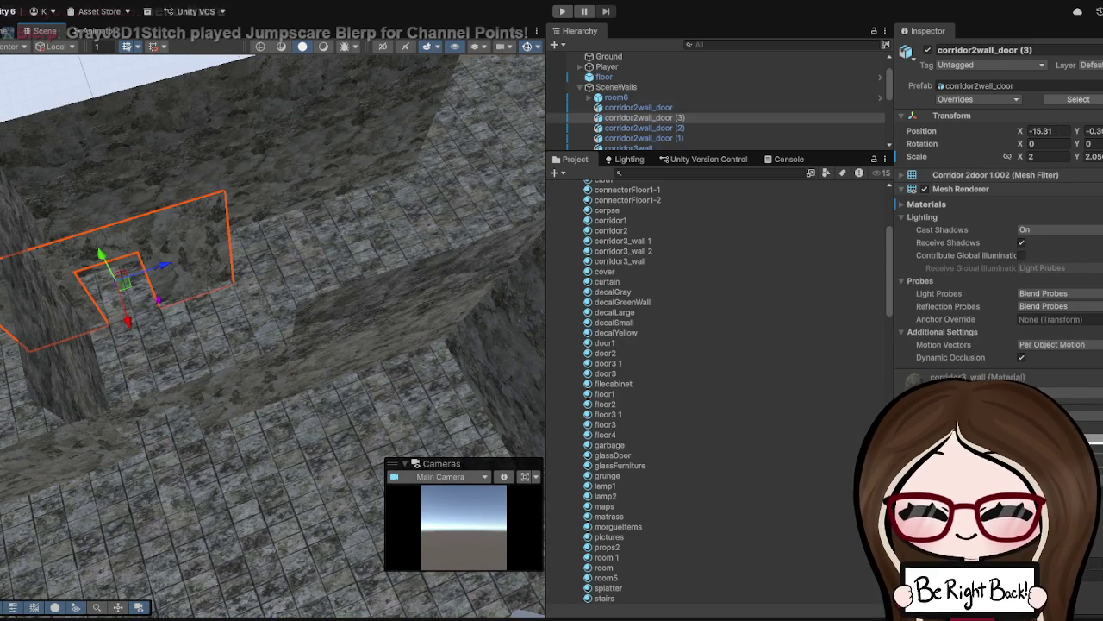
key("f")
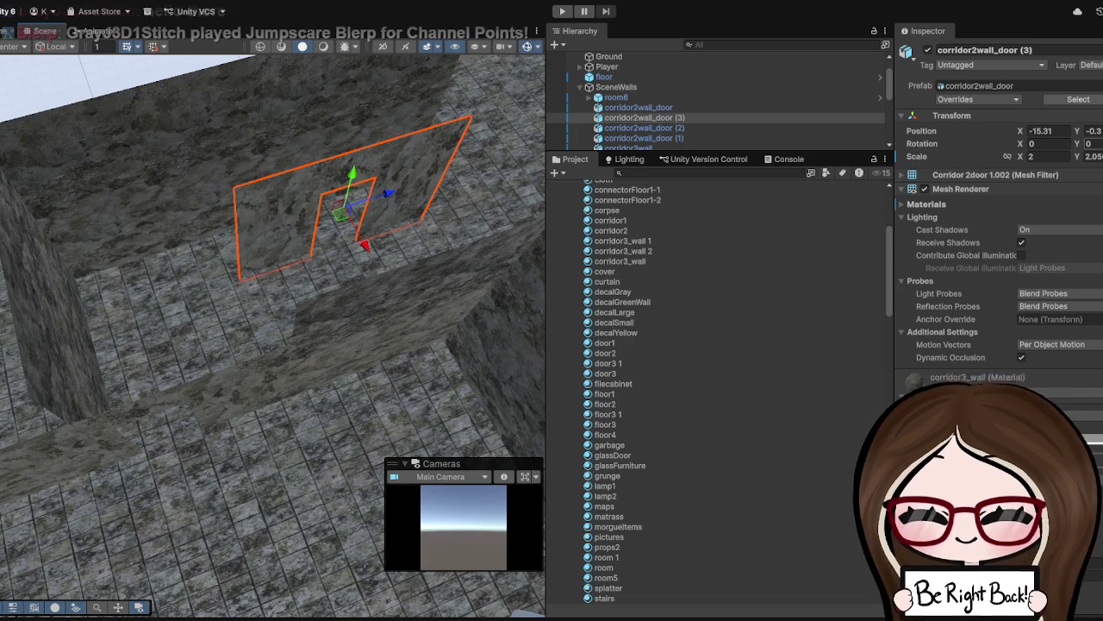
type("90")
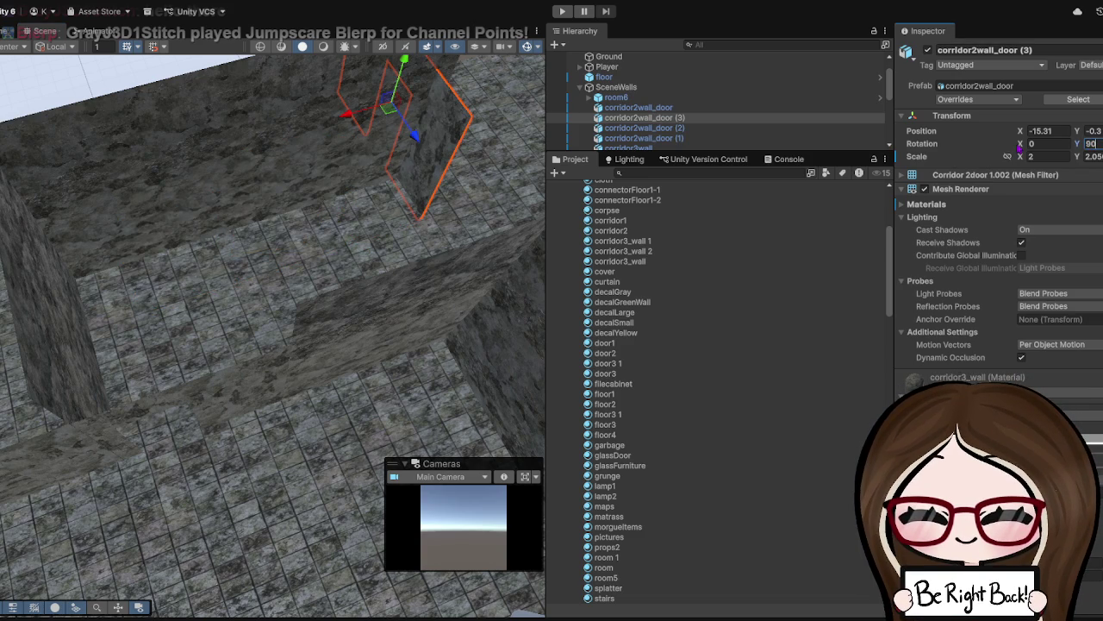
left_click_drag(190, 205, 304, 344)
left_click_drag(256, 317, 332, 317)
scroll(332, 318, "up", 5)
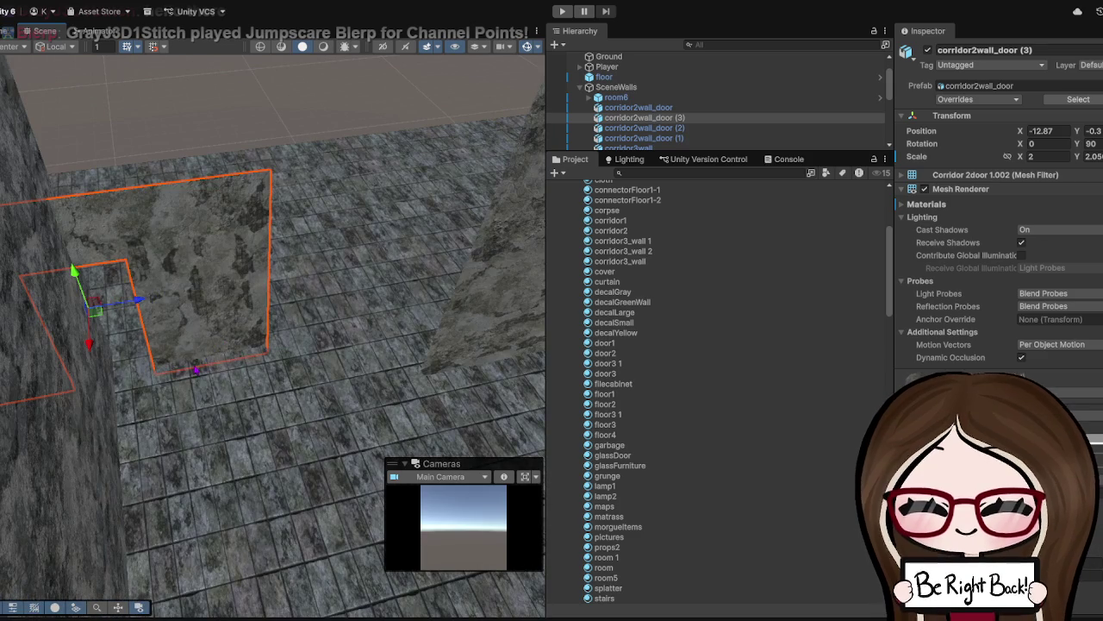
left_click_drag(137, 303, 308, 271)
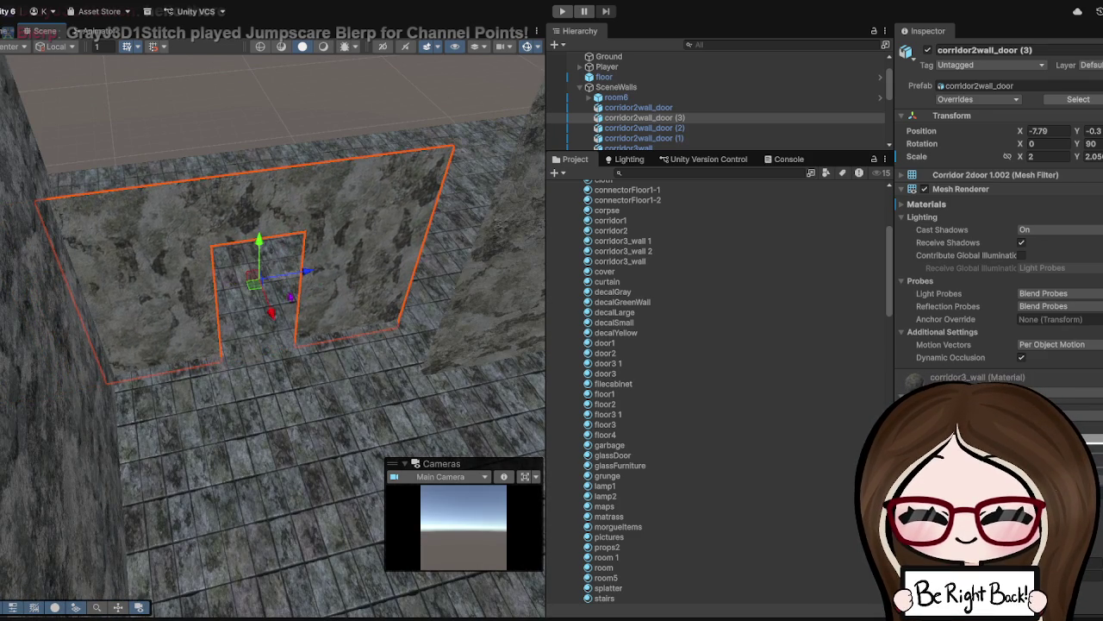
left_click_drag(270, 312, 275, 324)
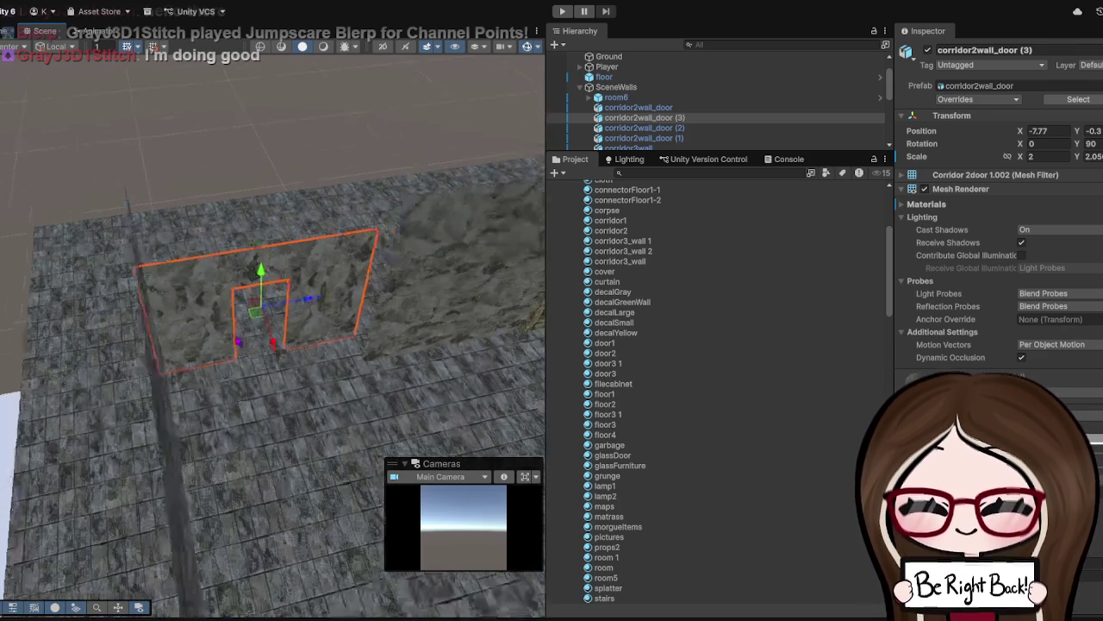
- Move corridor3wall (6) along X into the room, to about X -8.26
left_click(263, 254)
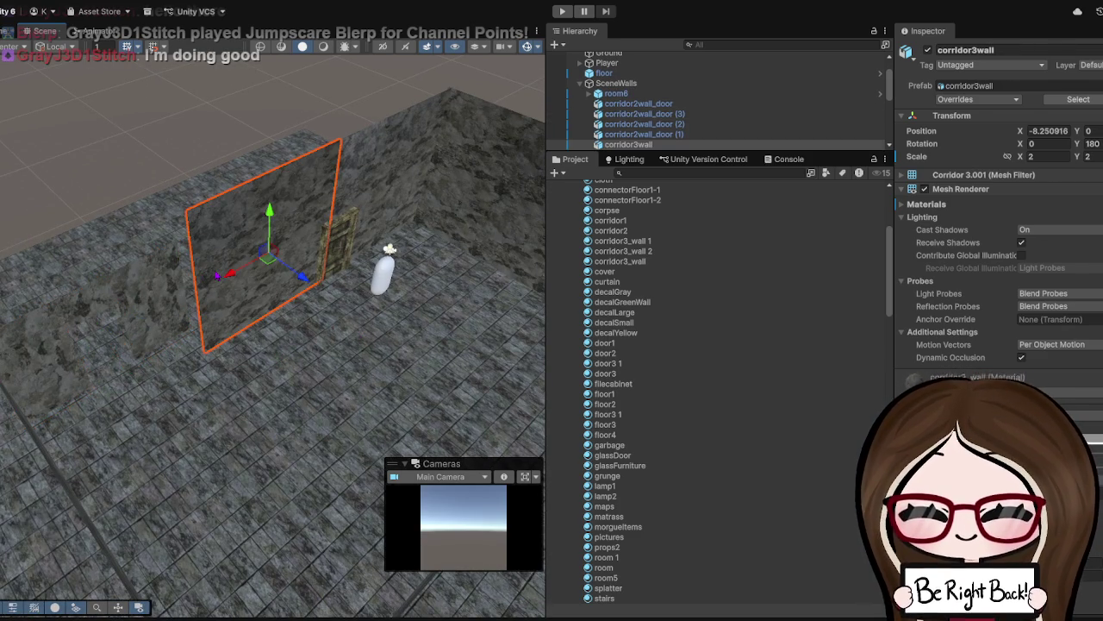
left_click(441, 229)
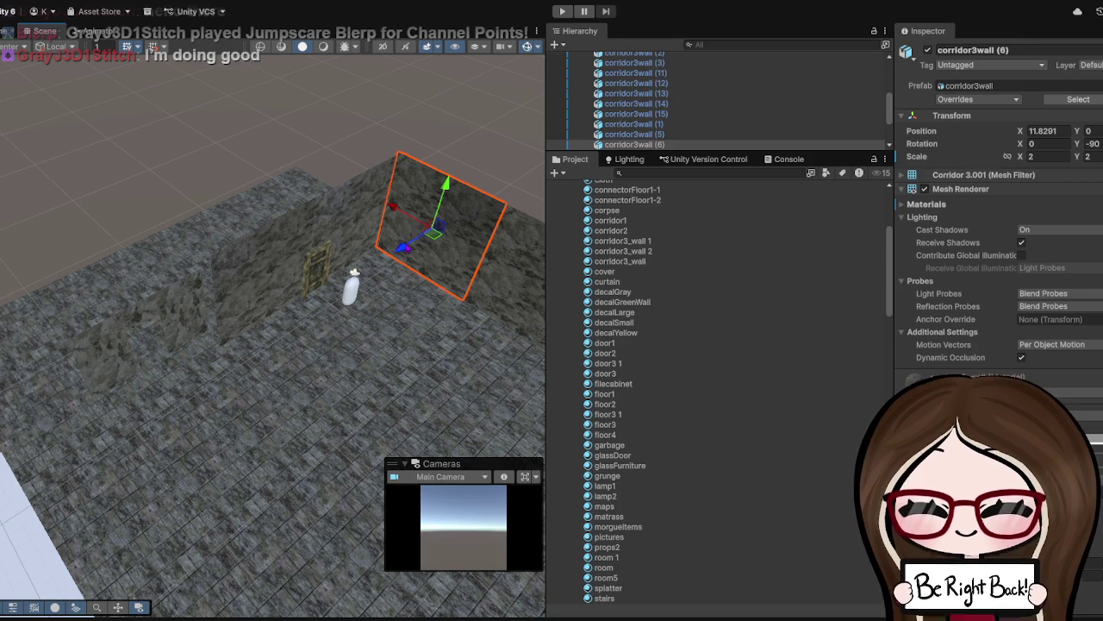
mouse_move(403, 258)
left_mouse_down()
mouse_move(376, 362)
mouse_move(332, 354)
mouse_move(324, 363)
mouse_move(314, 331)
left_mouse_up()
mouse_move(361, 127)
left_mouse_down()
mouse_move(316, 239)
mouse_move(328, 265)
left_mouse_up()
left_click_drag(280, 206, 184, 182)
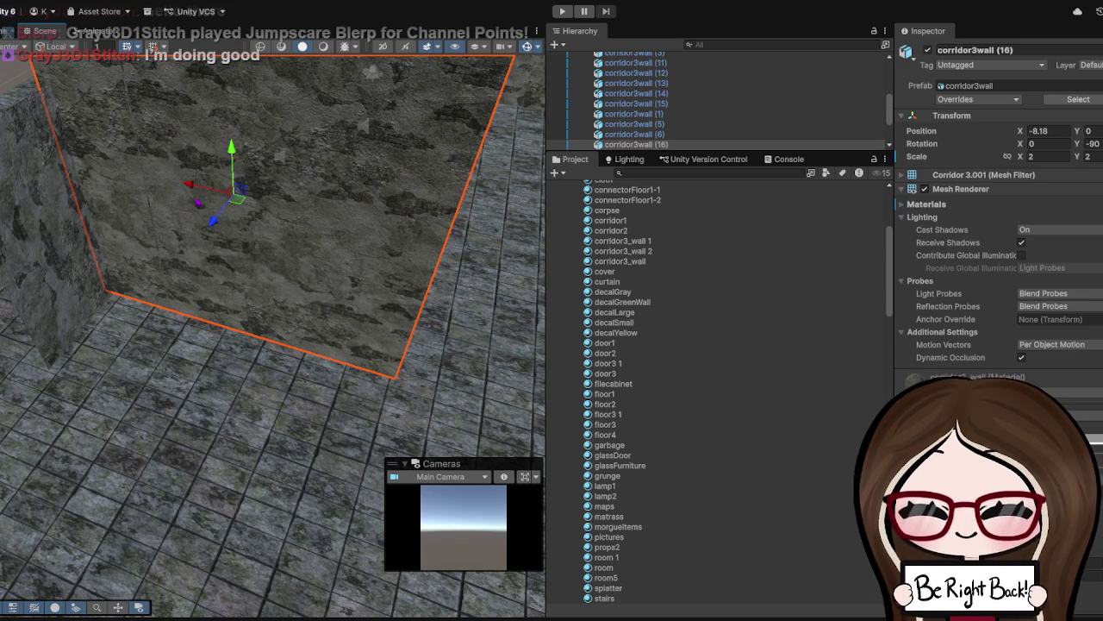
mouse_move(213, 220)
left_mouse_down()
mouse_move(194, 226)
mouse_move(224, 201)
mouse_move(159, 175)
mouse_move(187, 197)
mouse_move(155, 207)
mouse_move(184, 185)
mouse_move(381, 204)
mouse_move(131, 284)
mouse_move(278, 193)
mouse_move(165, 192)
mouse_move(26, 130)
left_mouse_up()
- Delete the extra wall copy corridor3wall (16)
mouse_move(259, 276)
left_mouse_down()
mouse_move(282, 267)
mouse_move(241, 272)
left_mouse_up()
scroll(241, 271, "up", 3)
mouse_move(307, 329)
left_mouse_down()
mouse_move(248, 328)
mouse_move(426, 304)
left_mouse_up()
left_click(371, 224)
mouse_move(319, 270)
left_mouse_down()
mouse_move(370, 224)
mouse_move(367, 250)
mouse_move(398, 278)
mouse_move(389, 306)
mouse_move(388, 292)
left_mouse_up()
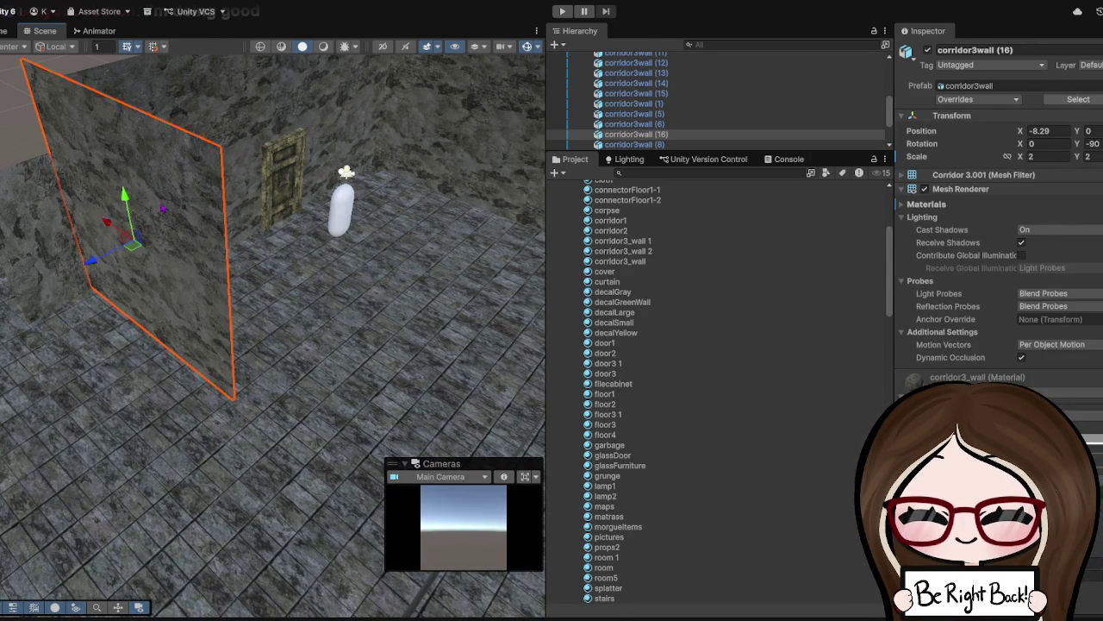
key("Delete")
mouse_move(313, 125)
left_mouse_down()
mouse_move(184, 178)
mouse_move(399, 239)
mouse_move(328, 249)
mouse_move(337, 214)
mouse_move(246, 333)
mouse_move(247, 253)
mouse_move(353, 144)
left_mouse_up()
- Duplicate corridor3wall (2), set the copy's Y rotation to -90 and move it into place
left_click(247, 253)
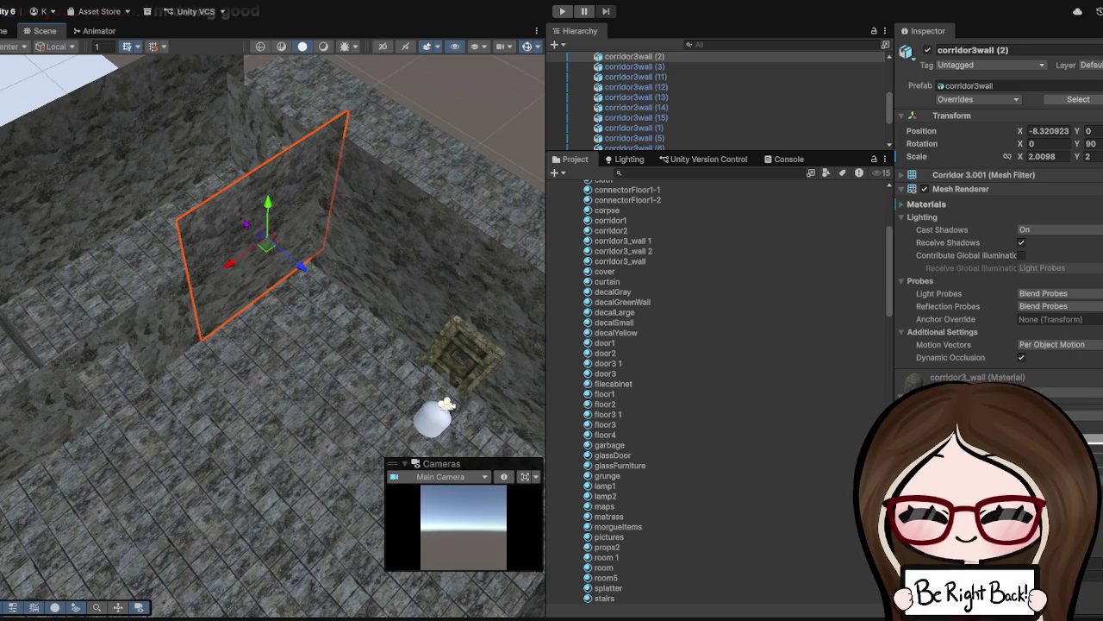
key("ctrl+d")
type("0")
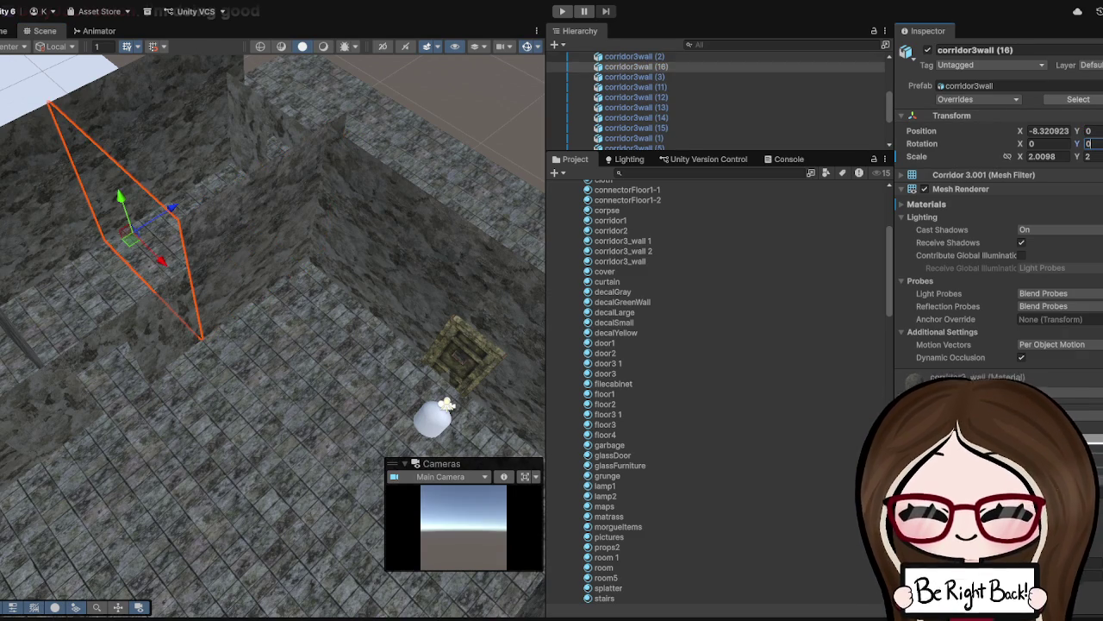
type("180")
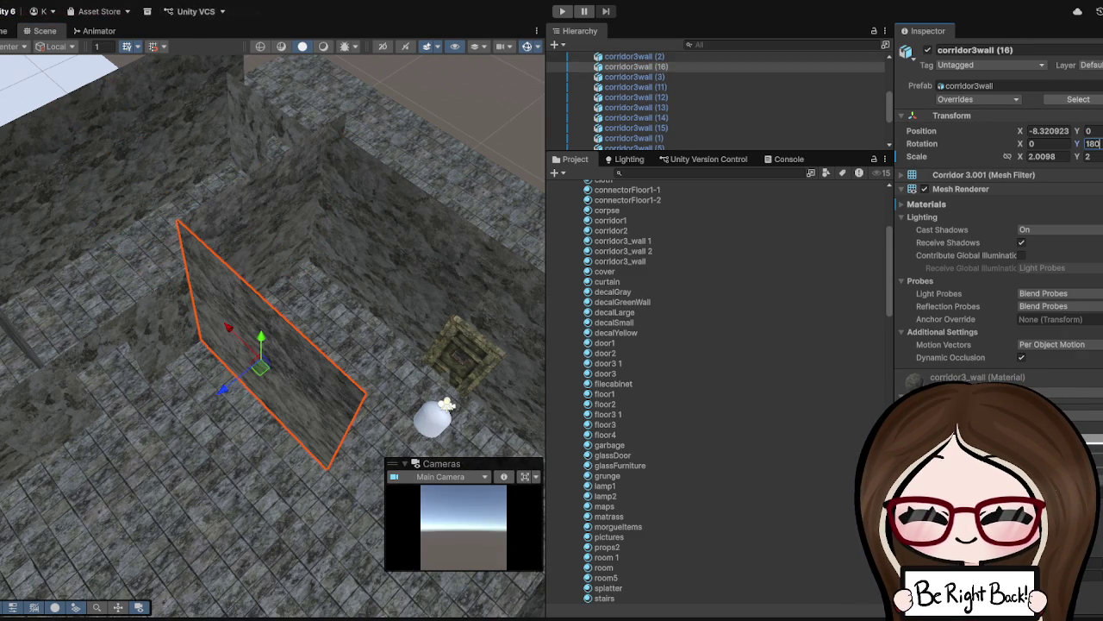
type("90")
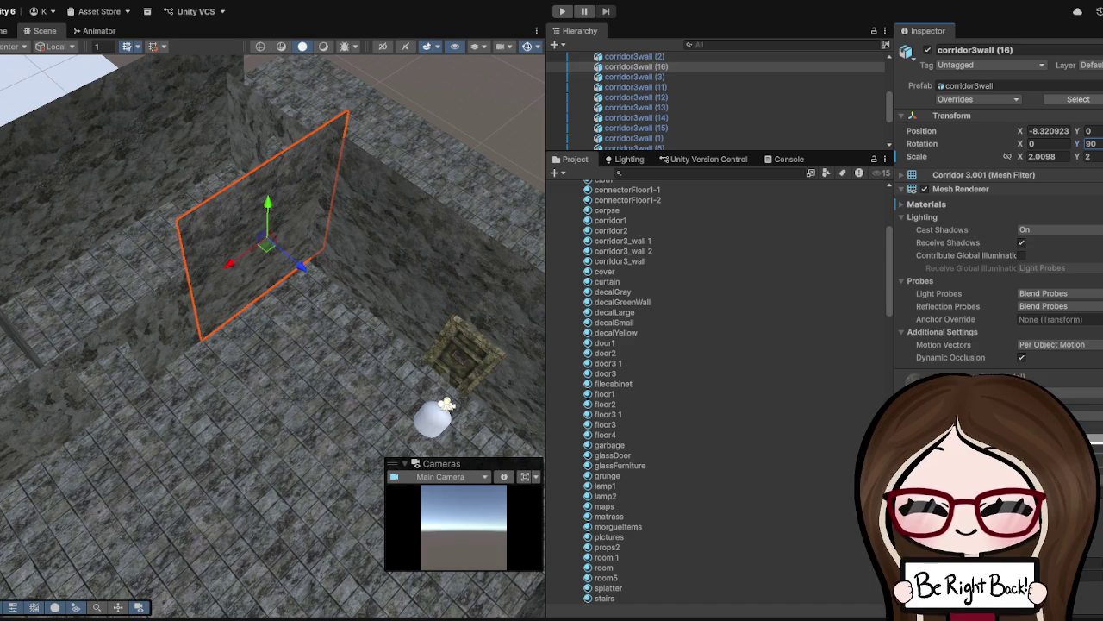
key("Delete")
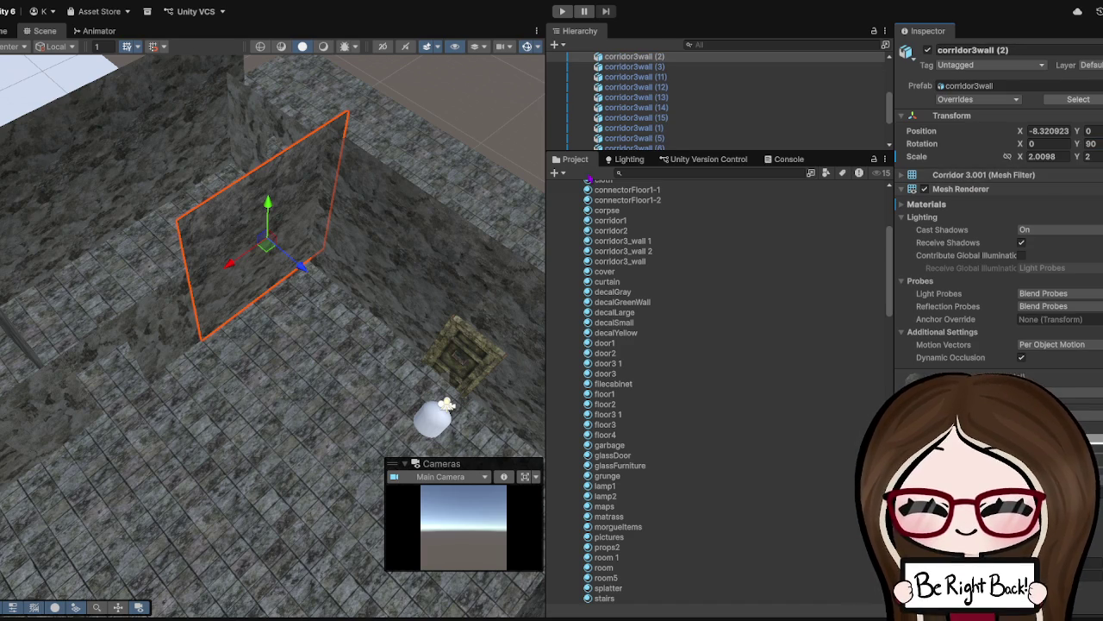
left_click_drag(305, 287, 393, 368)
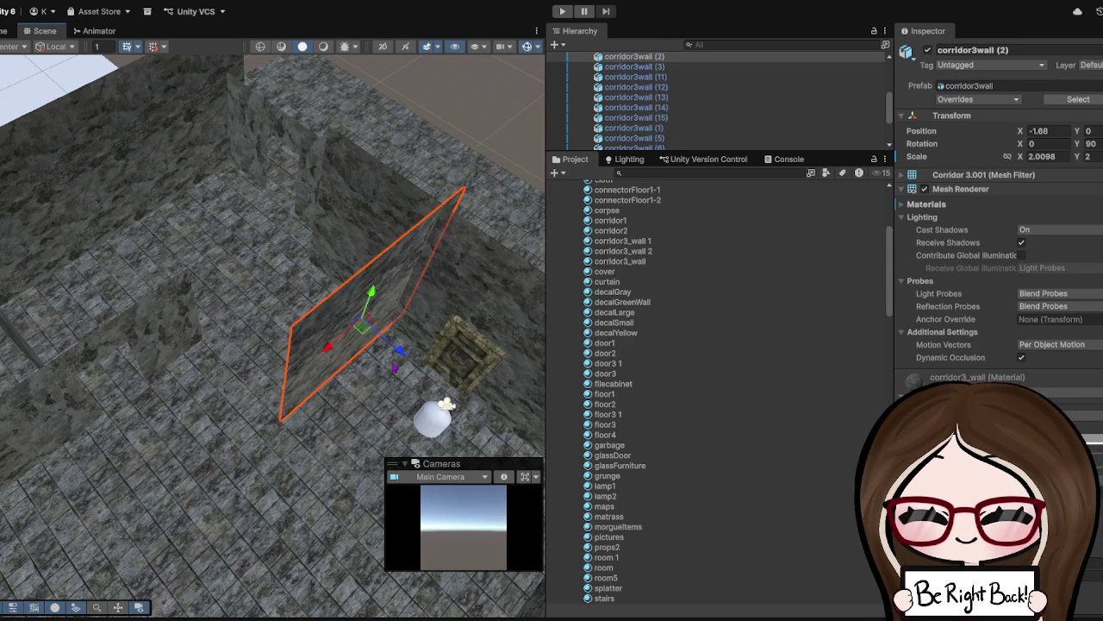
key("ctrl+z")
key("ctrl+z")
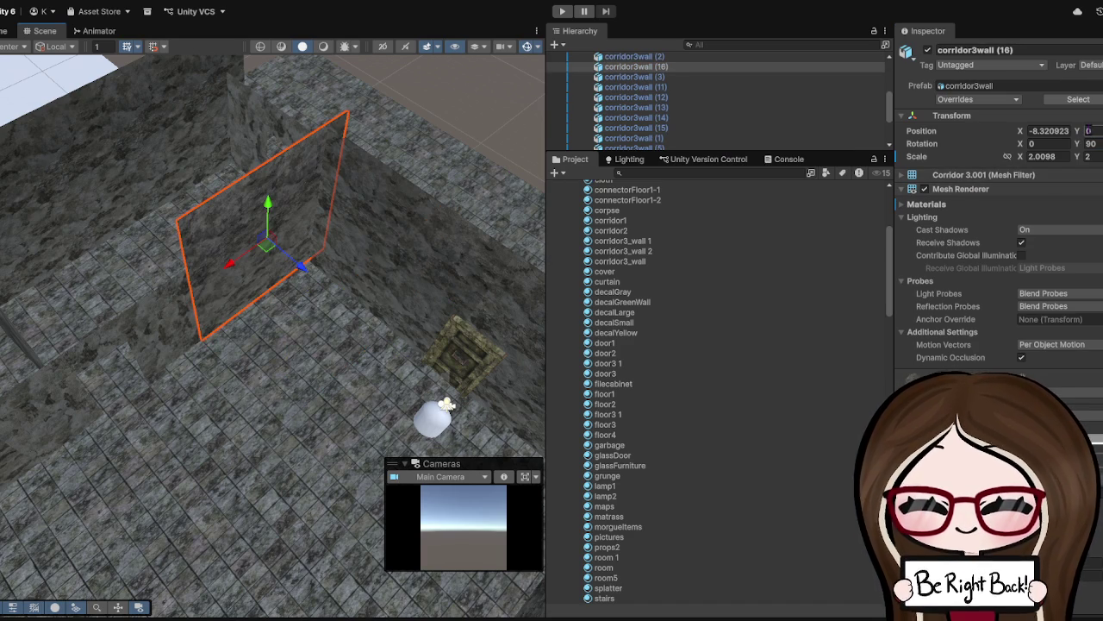
type("-90")
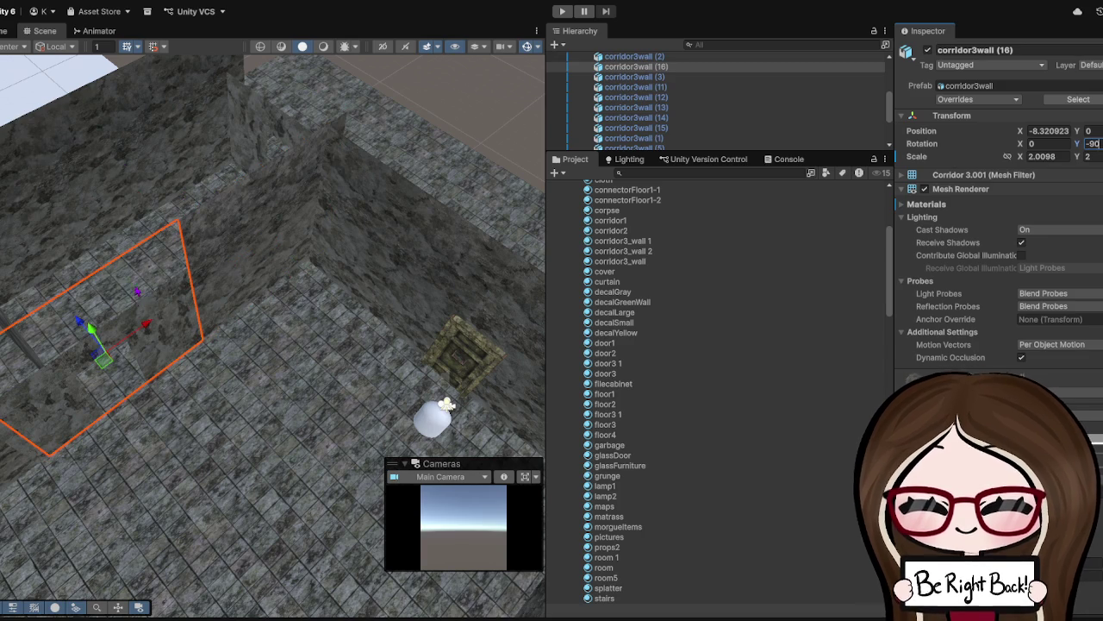
mouse_move(138, 330)
left_mouse_down()
mouse_move(300, 213)
mouse_move(378, 281)
mouse_move(446, 271)
mouse_move(471, 151)
mouse_move(257, 316)
mouse_move(252, 293)
mouse_move(430, 261)
mouse_move(347, 263)
mouse_move(674, 530)
left_mouse_up()
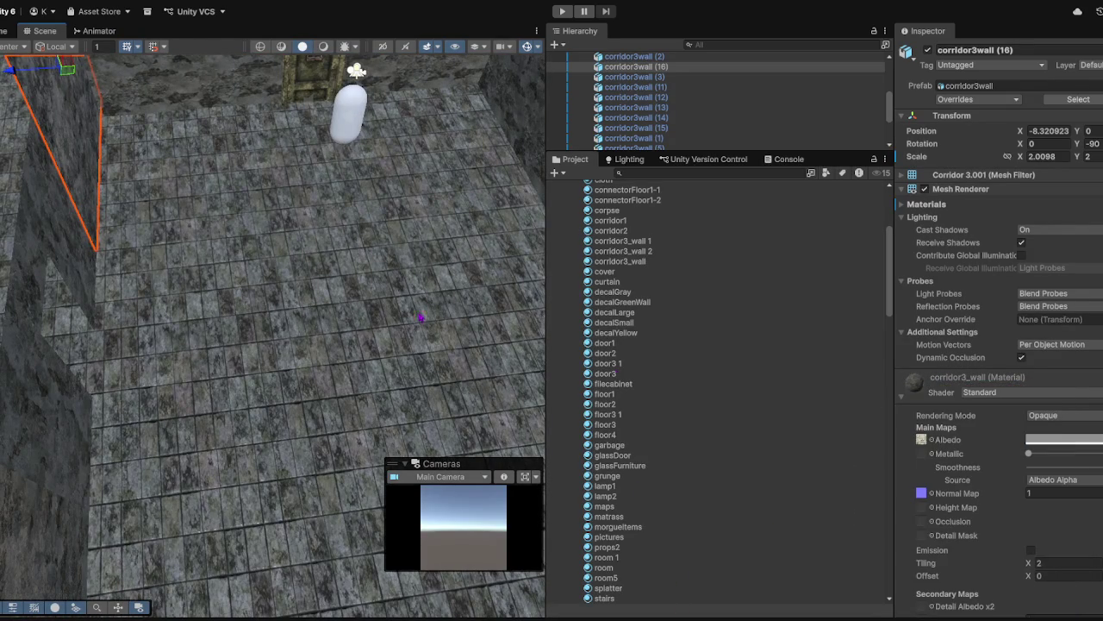
- Duplicate the door wall and set the copy's Y rotation to 180
key("f")
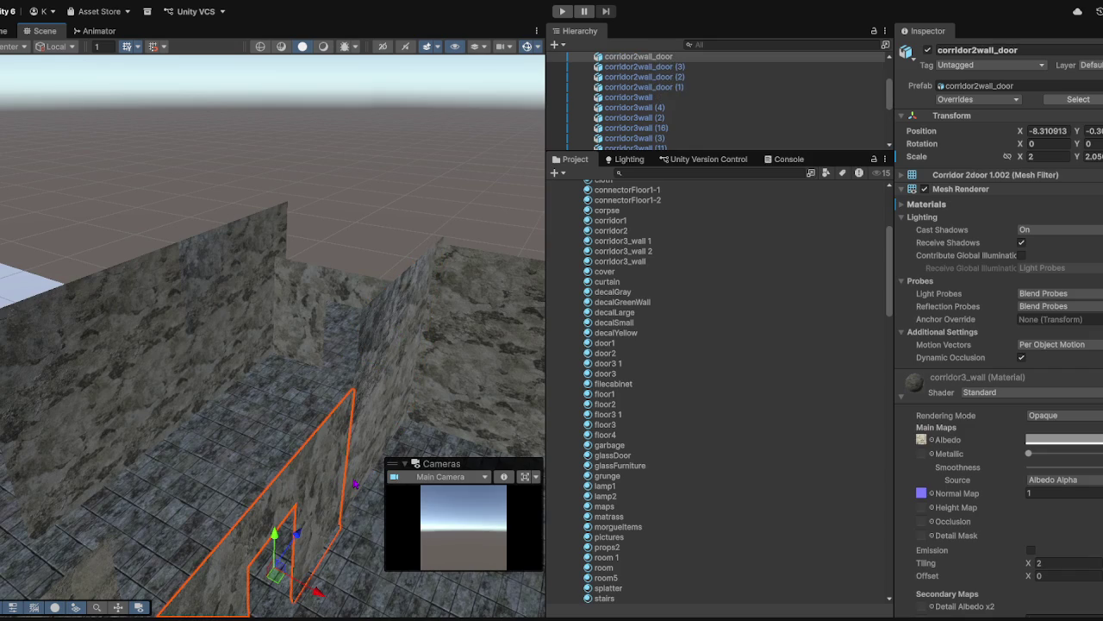
key("ctrl+d")
left_click(1088, 144)
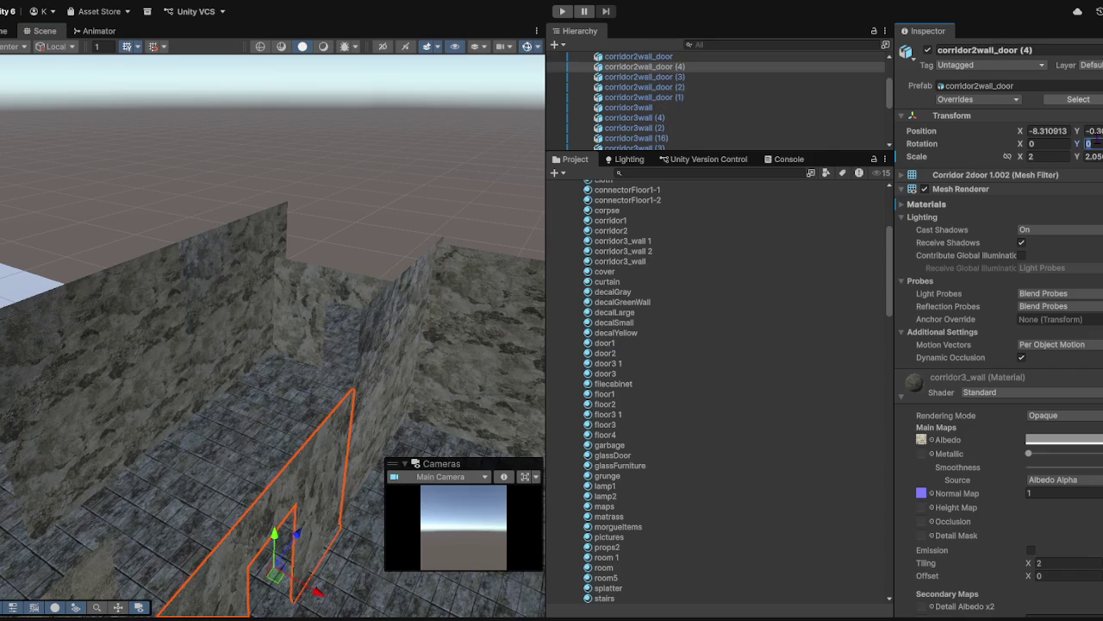
type("-90")
type("0")
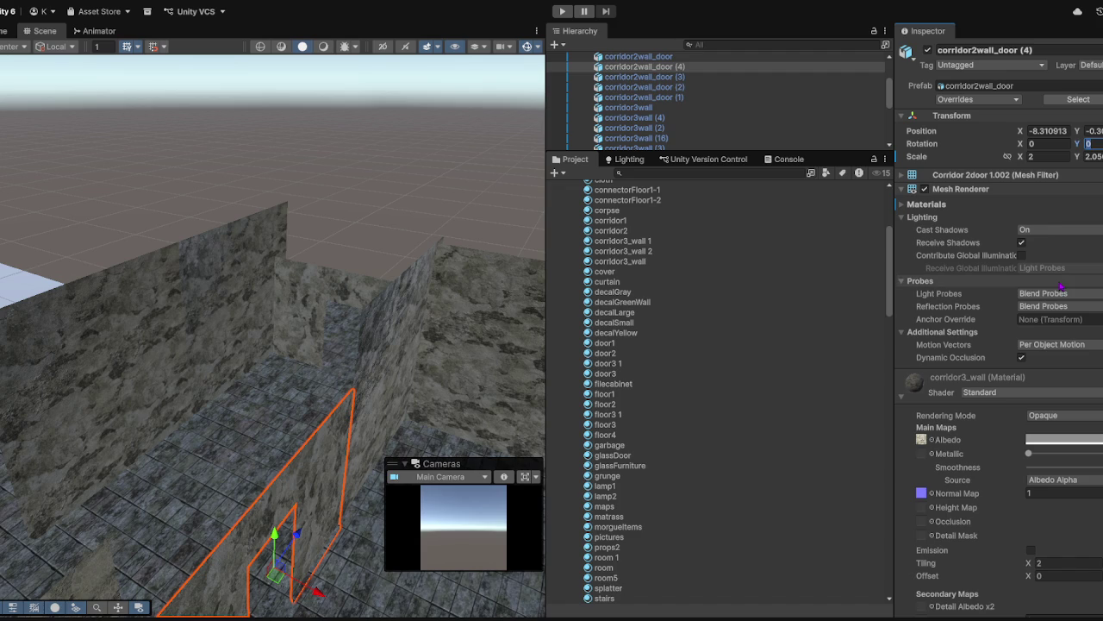
type("90")
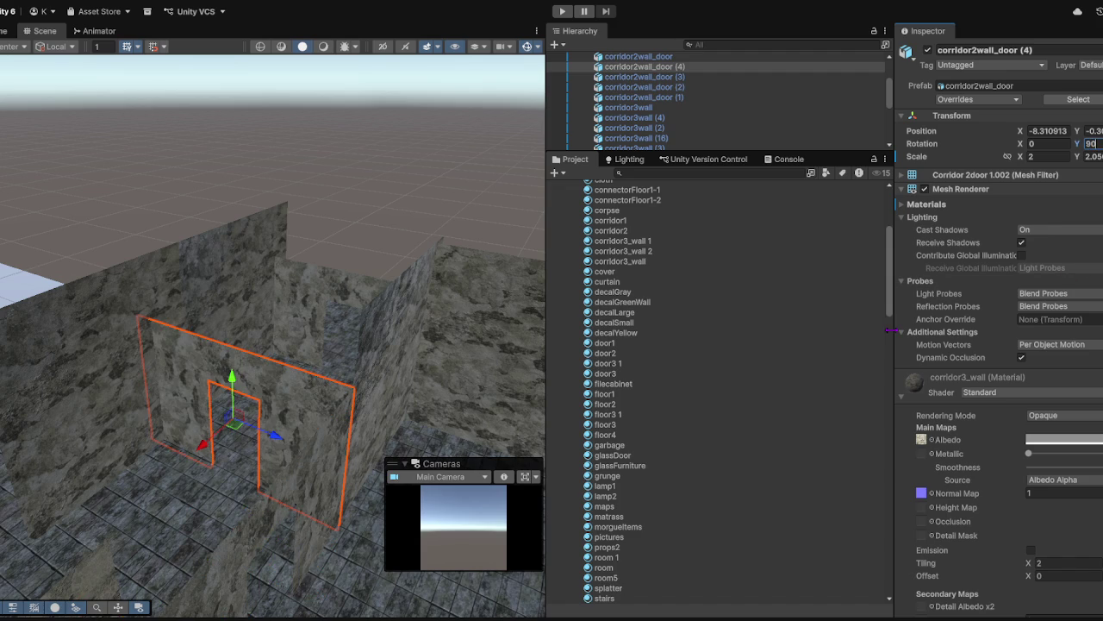
key("ctrl+z")
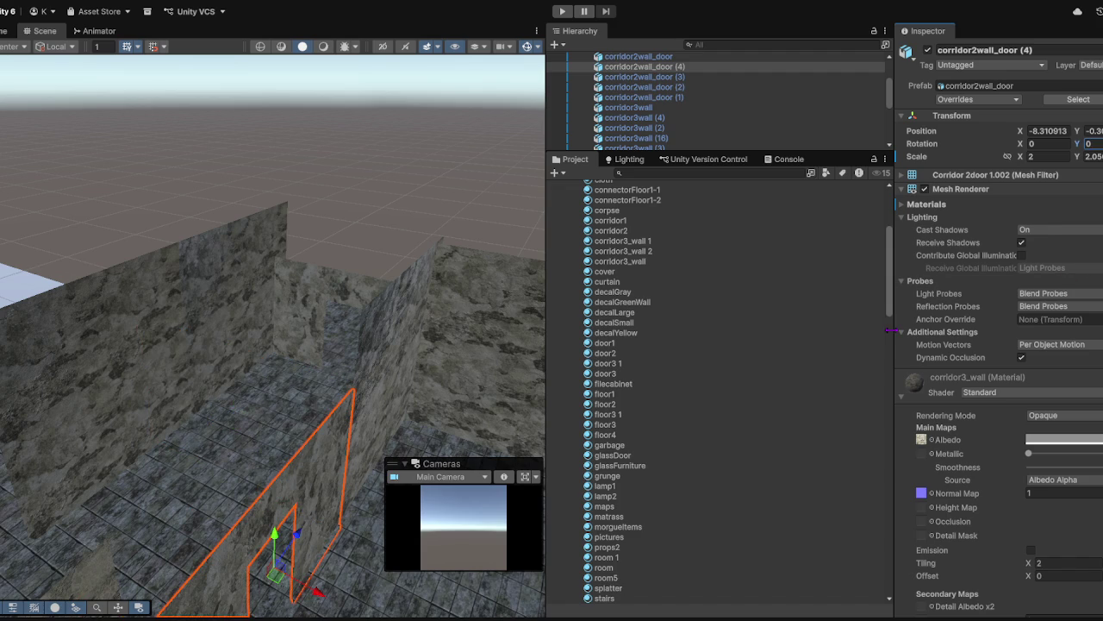
type("180")
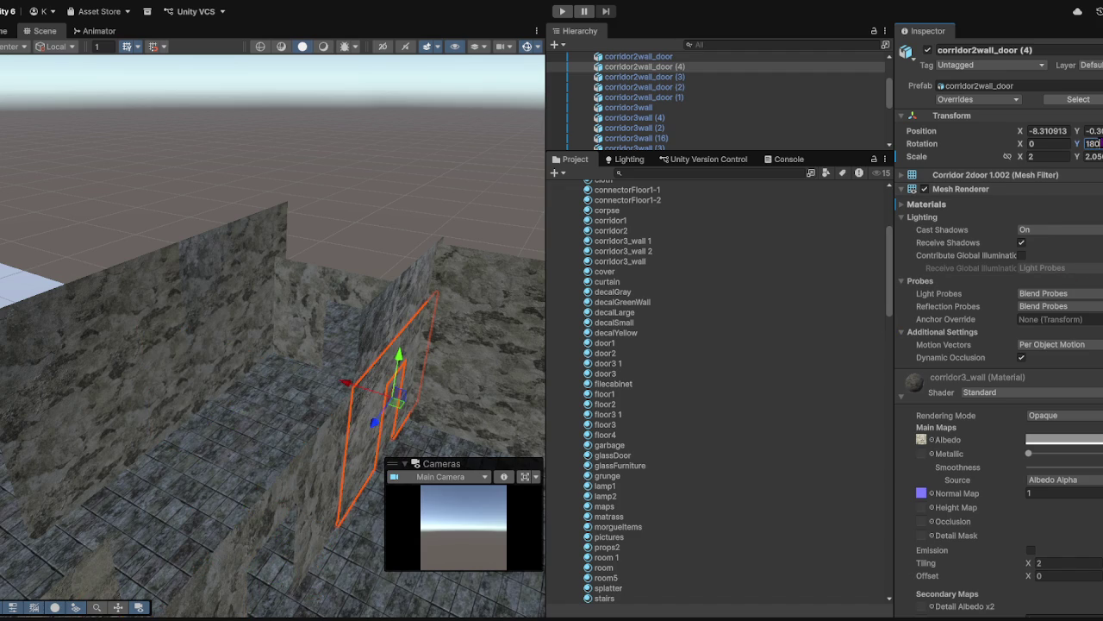
- Slide the door wall copy forward along the floor on its depth axis
mouse_move(396, 402)
left_mouse_down()
mouse_move(295, 529)
mouse_move(315, 521)
left_mouse_up()
key("f")
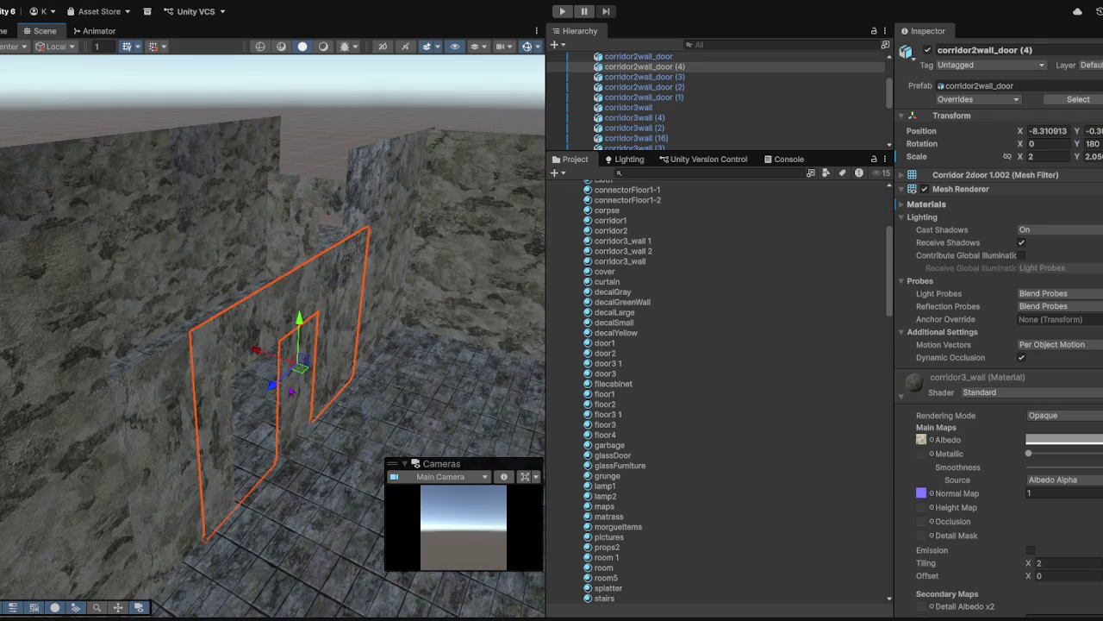
mouse_move(273, 386)
left_mouse_down()
mouse_move(221, 431)
mouse_move(274, 432)
mouse_move(273, 335)
left_mouse_up()
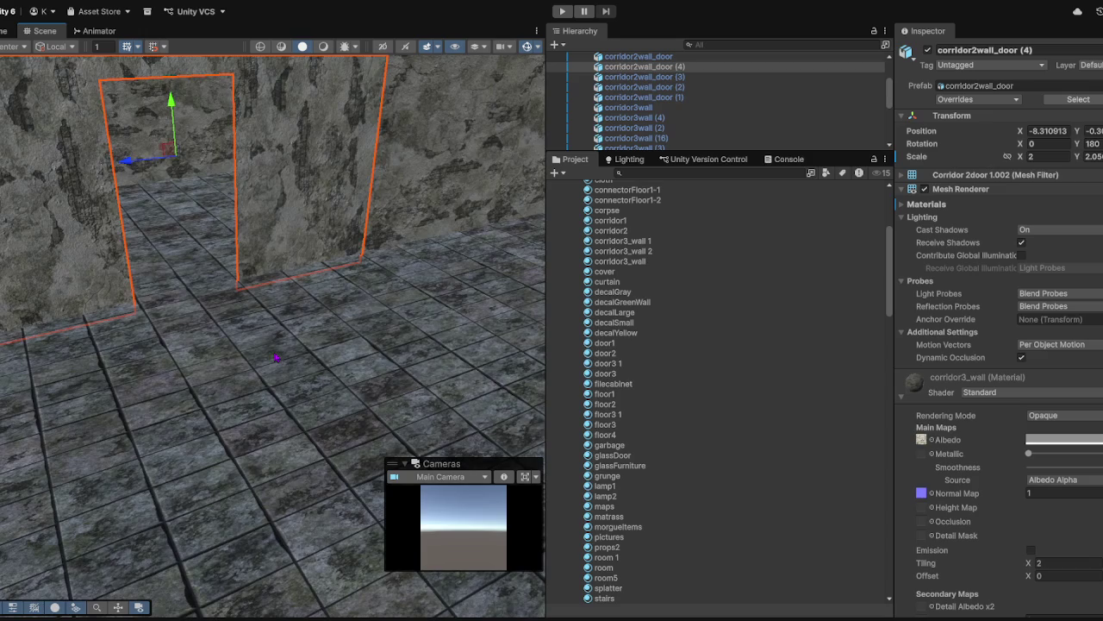
scroll(275, 377, "up", 3)
scroll(273, 377, "down", 5)
- Inspect the door wall from several angles, then select the room5 box room
mouse_move(273, 377)
left_mouse_down()
mouse_move(227, 377)
mouse_move(371, 380)
left_mouse_up()
mouse_move(222, 374)
left_mouse_down()
mouse_move(308, 387)
mouse_move(215, 382)
mouse_move(254, 394)
mouse_move(226, 396)
mouse_move(320, 411)
mouse_move(364, 328)
mouse_move(419, 333)
mouse_move(423, 377)
mouse_move(483, 364)
left_mouse_up()
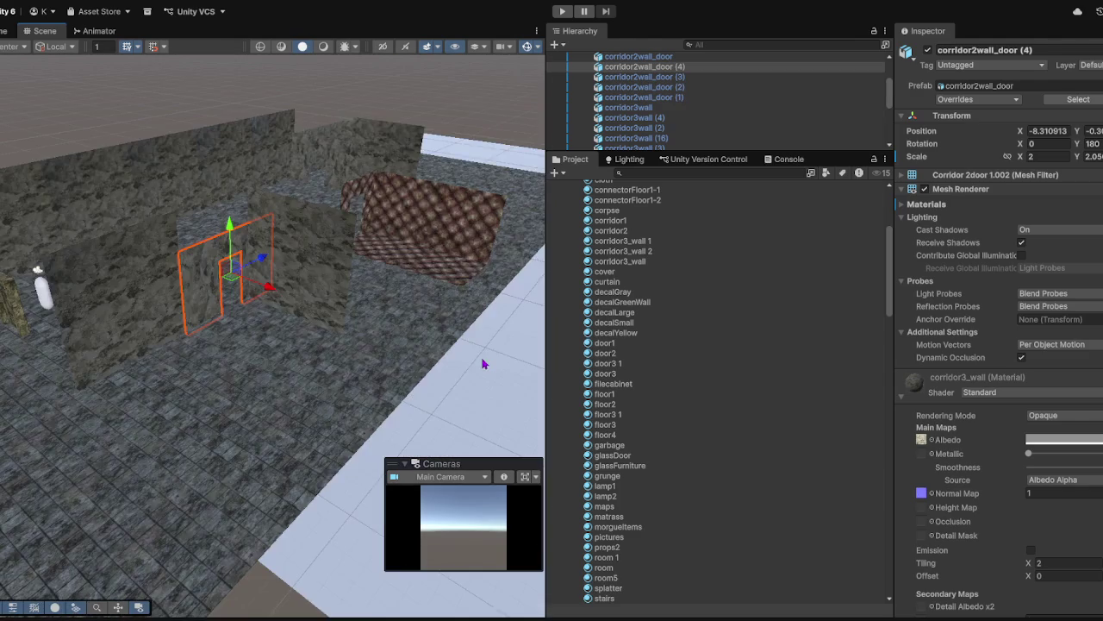
mouse_move(351, 372)
left_mouse_down()
mouse_move(371, 357)
mouse_move(300, 337)
mouse_move(370, 261)
mouse_move(481, 268)
left_mouse_up()
left_click_drag(386, 273, 369, 295)
mouse_move(175, 336)
left_mouse_down()
mouse_move(165, 340)
mouse_move(354, 360)
left_mouse_up()
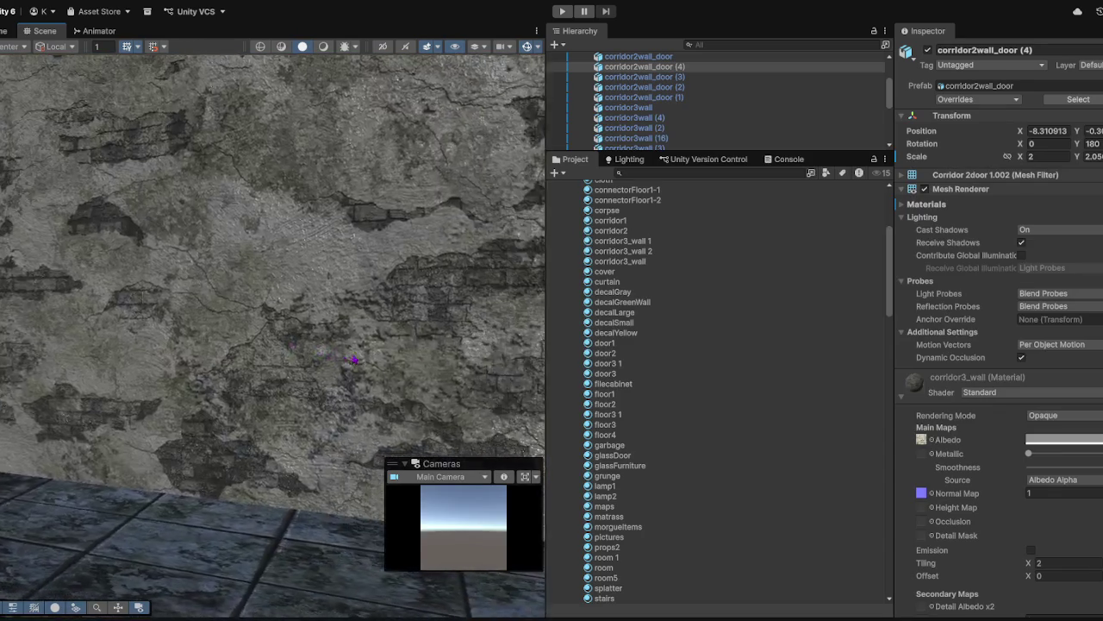
key("f")
mouse_move(461, 267)
left_mouse_down()
mouse_move(362, 336)
mouse_move(362, 264)
mouse_move(354, 285)
mouse_move(312, 279)
mouse_move(160, 394)
left_mouse_up()
mouse_move(198, 315)
left_mouse_down()
mouse_move(192, 246)
mouse_move(125, 306)
left_mouse_up()
left_click(125, 306)
- Duplicate room5 and drag the copy, room5 (1), toward the front and sideways along X
key("ctrl+d")
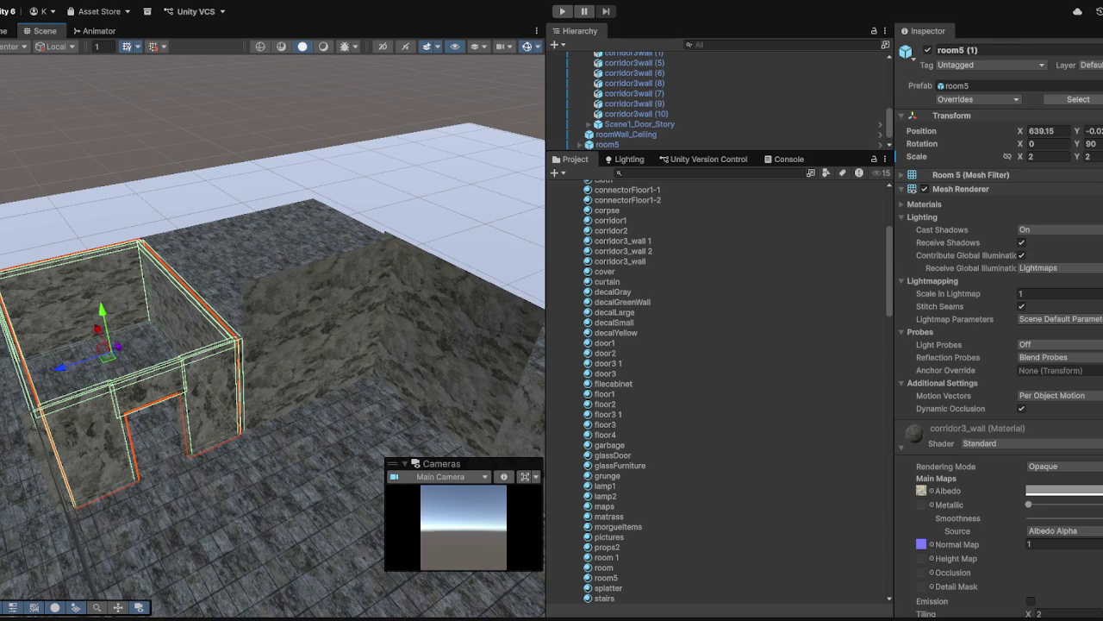
left_click_drag(173, 388, 224, 345)
scroll(224, 345, "down", 5)
scroll(224, 345, "up", 5)
mouse_move(345, 457)
left_mouse_down()
mouse_move(239, 331)
mouse_move(78, 246)
mouse_move(66, 258)
left_mouse_up()
mouse_move(183, 216)
left_mouse_down()
mouse_move(77, 405)
mouse_move(76, 428)
mouse_move(310, 441)
left_mouse_up()
mouse_move(361, 485)
left_mouse_down()
mouse_move(353, 456)
mouse_move(164, 344)
left_mouse_up()
left_click_drag(133, 306, 73, 431)
- Set room5 (1) to Y rotation -90 and settle it on the stone floor at X 609.53
double_click(1091, 144)
type("0")
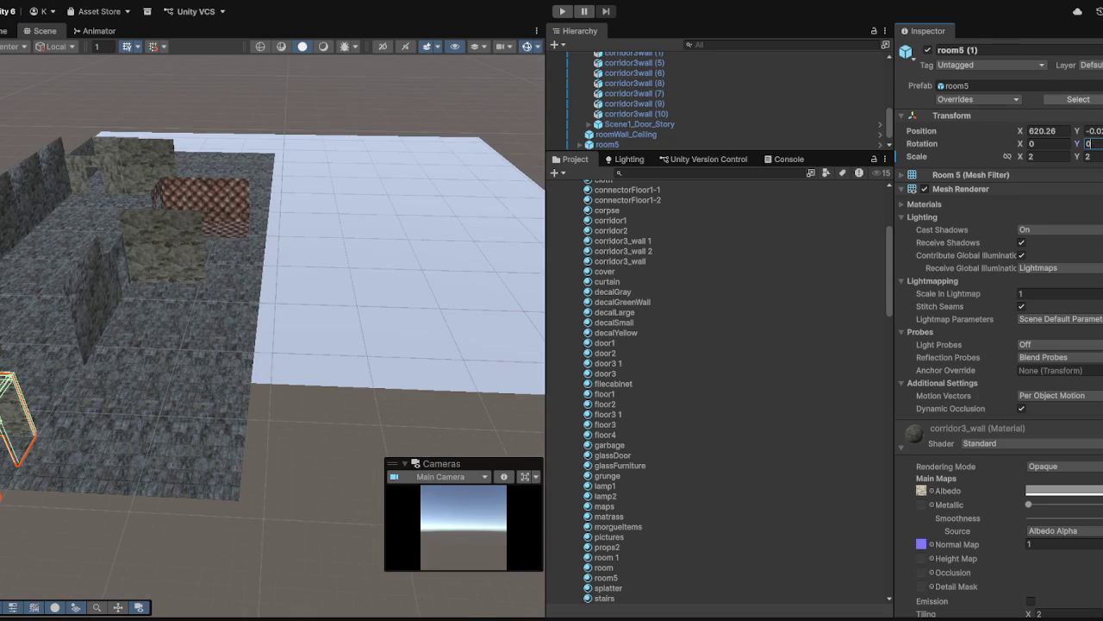
type("90")
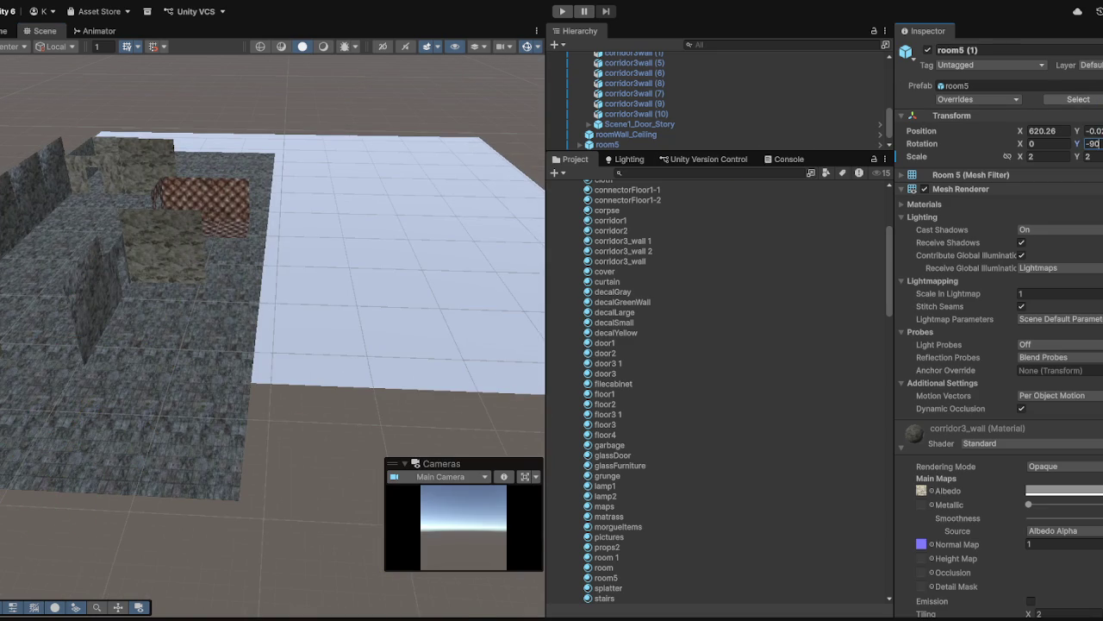
scroll(93, 364, "down", 3)
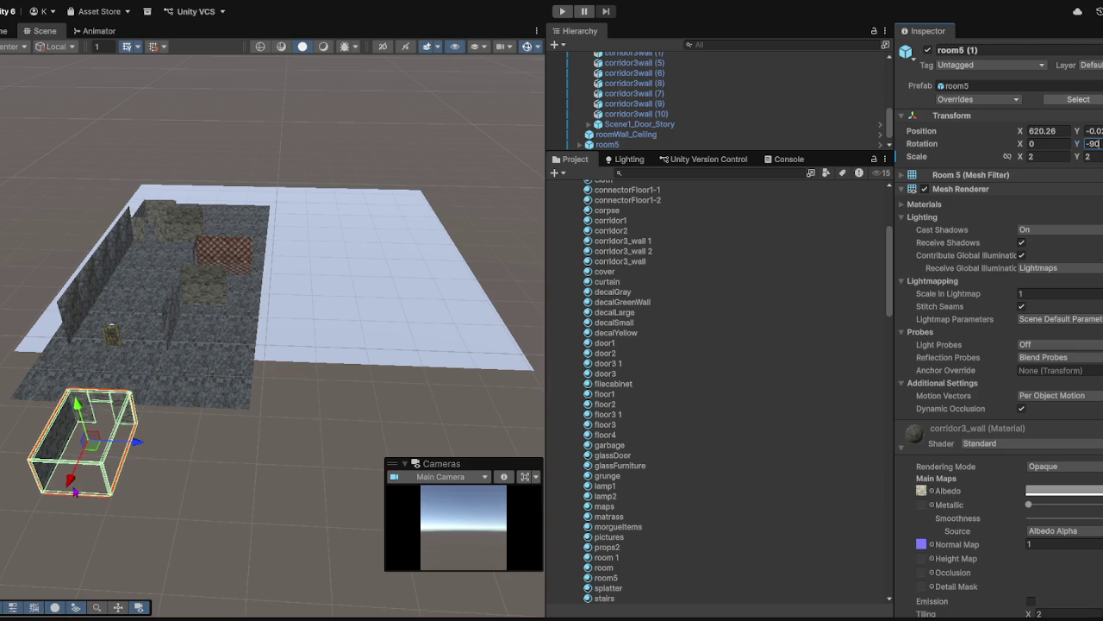
mouse_move(73, 485)
left_mouse_down()
mouse_move(182, 386)
mouse_move(250, 358)
left_mouse_up()
scroll(250, 358, "up", 5)
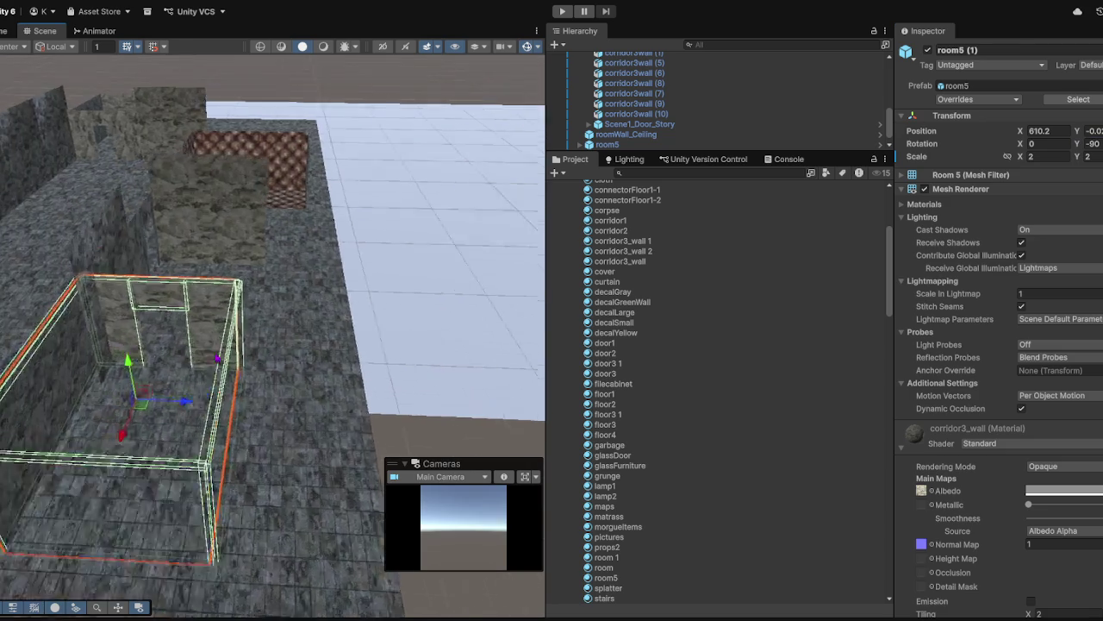
scroll(250, 358, "up", 10)
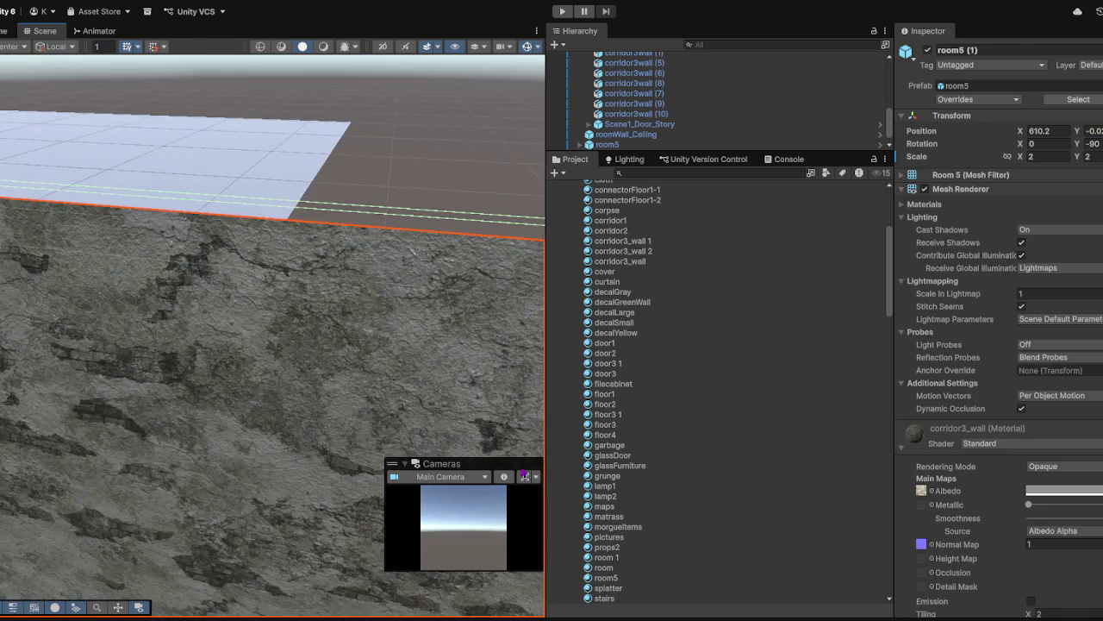
scroll(306, 465, "down", 10)
mouse_move(345, 465)
left_mouse_down()
mouse_move(362, 462)
mouse_move(357, 450)
mouse_move(440, 447)
mouse_move(314, 465)
mouse_move(290, 454)
left_mouse_up()
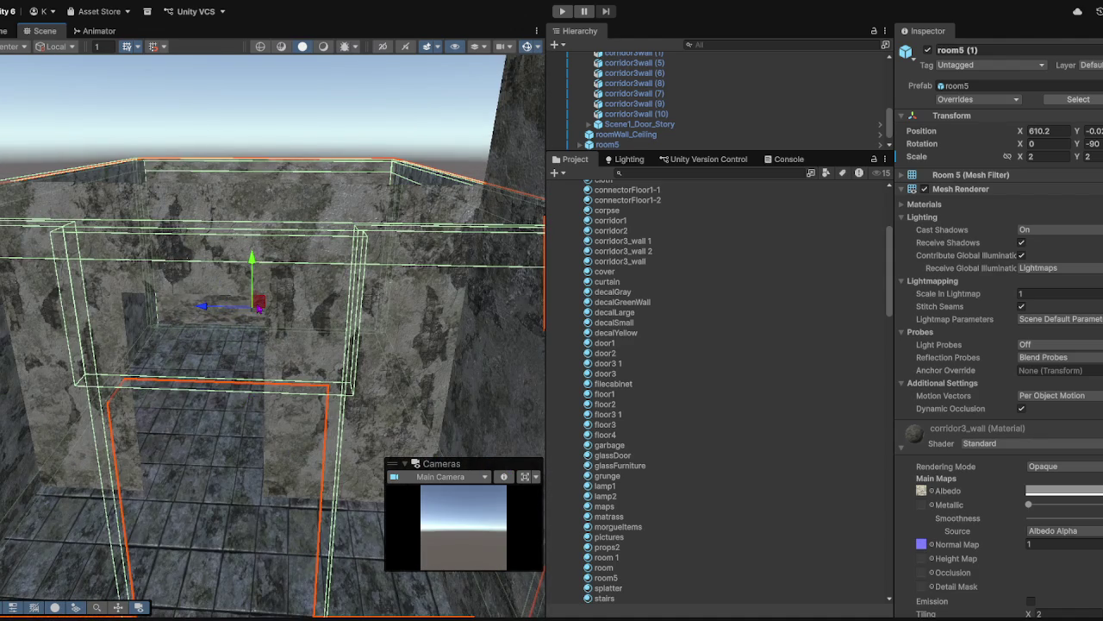
left_click_drag(290, 454, 272, 439)
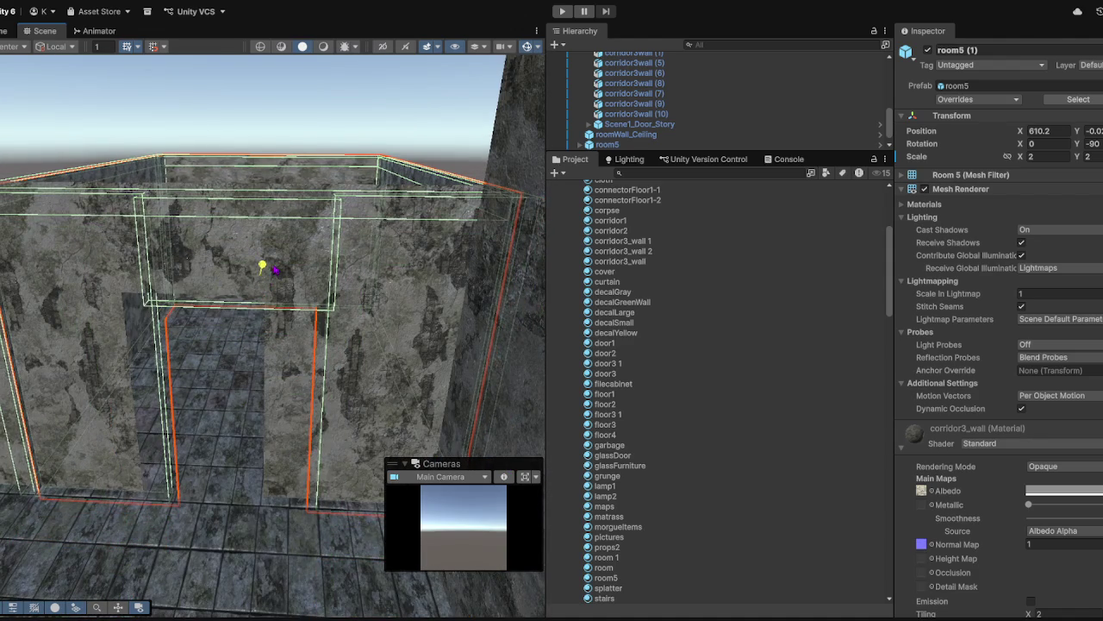
mouse_move(217, 280)
left_mouse_down()
mouse_move(197, 281)
mouse_move(192, 374)
mouse_move(207, 451)
mouse_move(244, 464)
mouse_move(215, 484)
mouse_move(224, 508)
mouse_move(357, 537)
mouse_move(298, 492)
mouse_move(287, 504)
left_mouse_up()
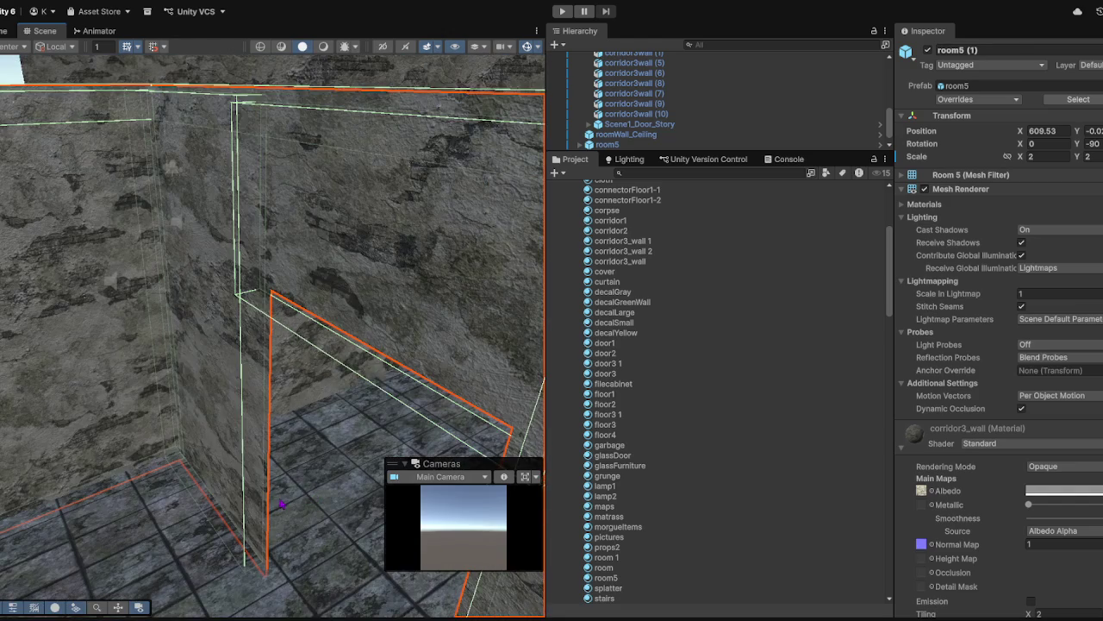
left_click(290, 505)
key("f")
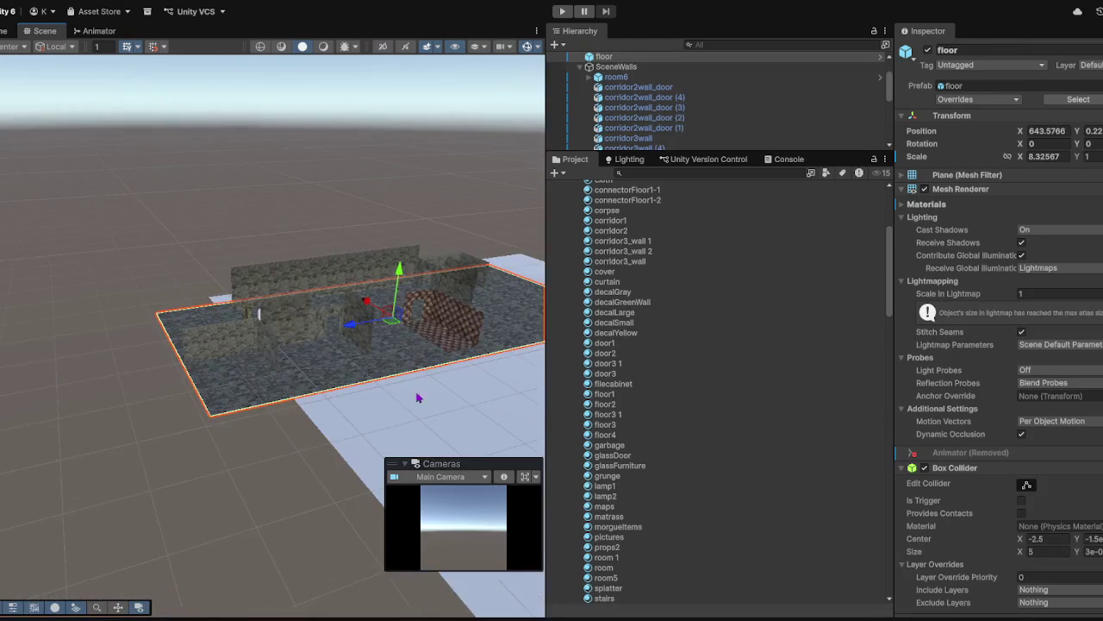
mouse_move(261, 466)
left_mouse_down()
mouse_move(313, 439)
mouse_move(308, 468)
mouse_move(324, 463)
left_mouse_up()
scroll(324, 463, "up", 5)
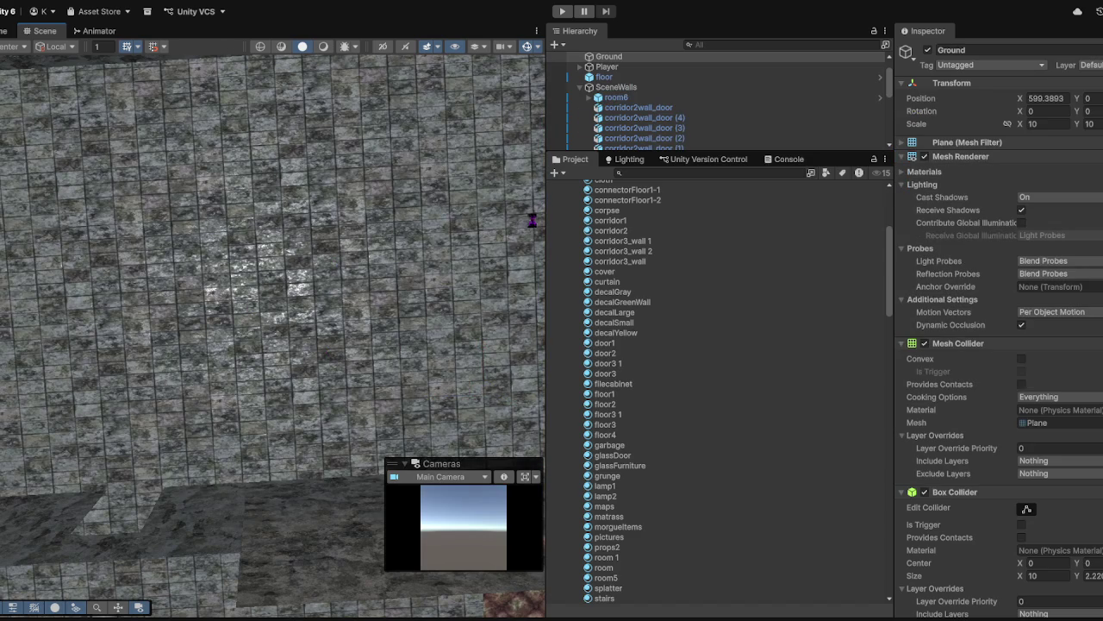
mouse_move(141, 270)
left_mouse_down()
mouse_move(338, 299)
mouse_move(357, 278)
mouse_move(499, 290)
mouse_move(486, 261)
left_mouse_up()
left_click(357, 221)
mouse_move(357, 221)
left_mouse_down()
mouse_move(396, 283)
mouse_move(443, 294)
mouse_move(332, 283)
left_mouse_up()
left_click(456, 264)
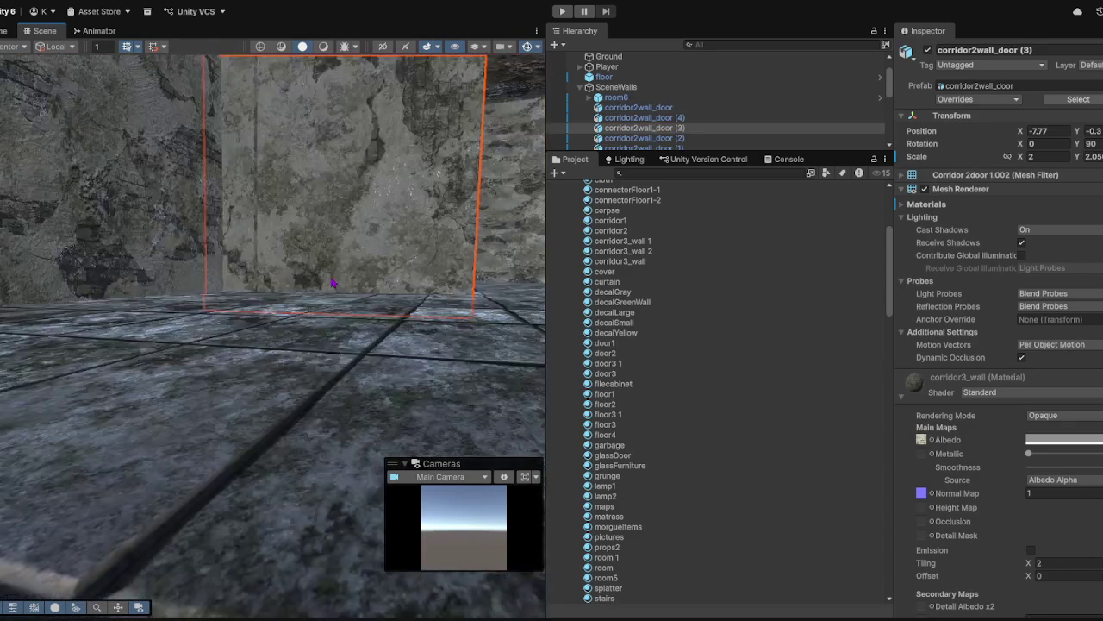
left_click_drag(277, 236, 238, 296)
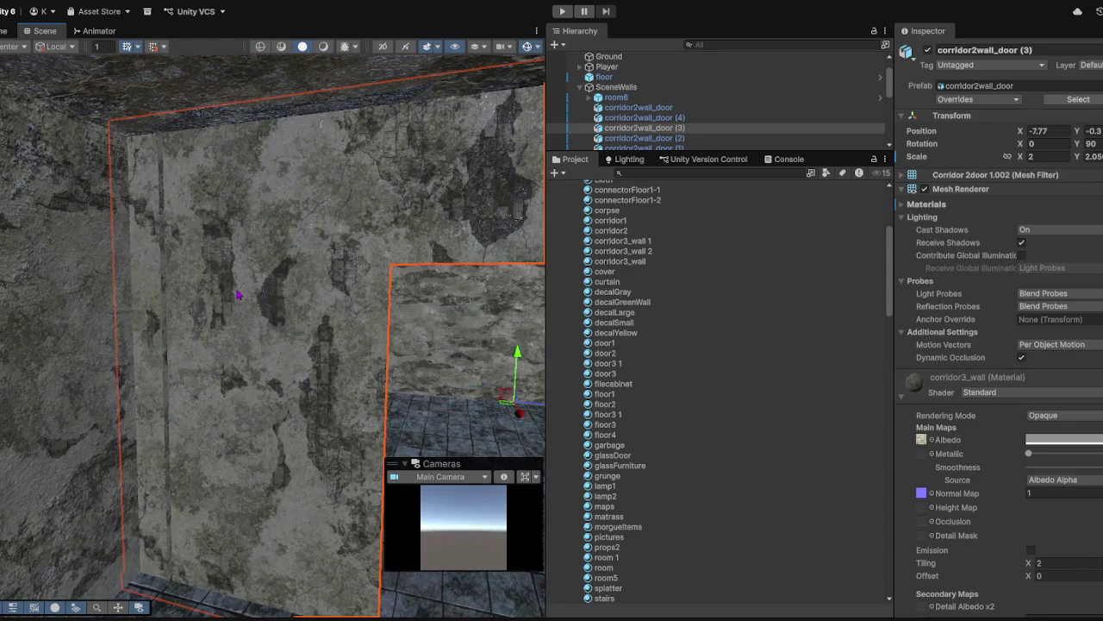
scroll(438, 390, "down", 3)
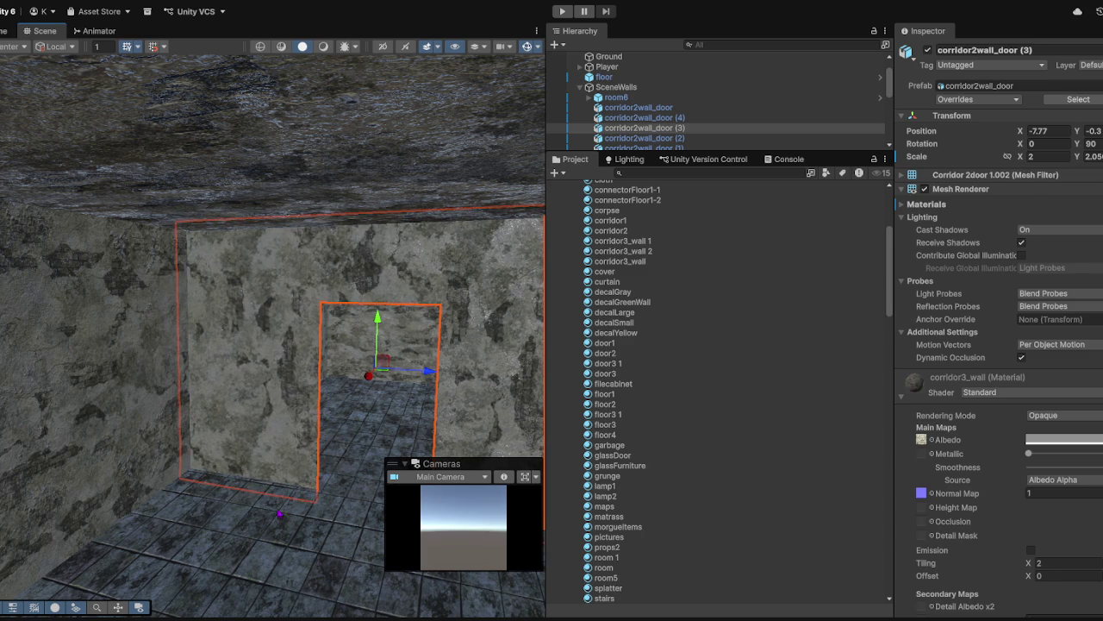
double_click(605, 77)
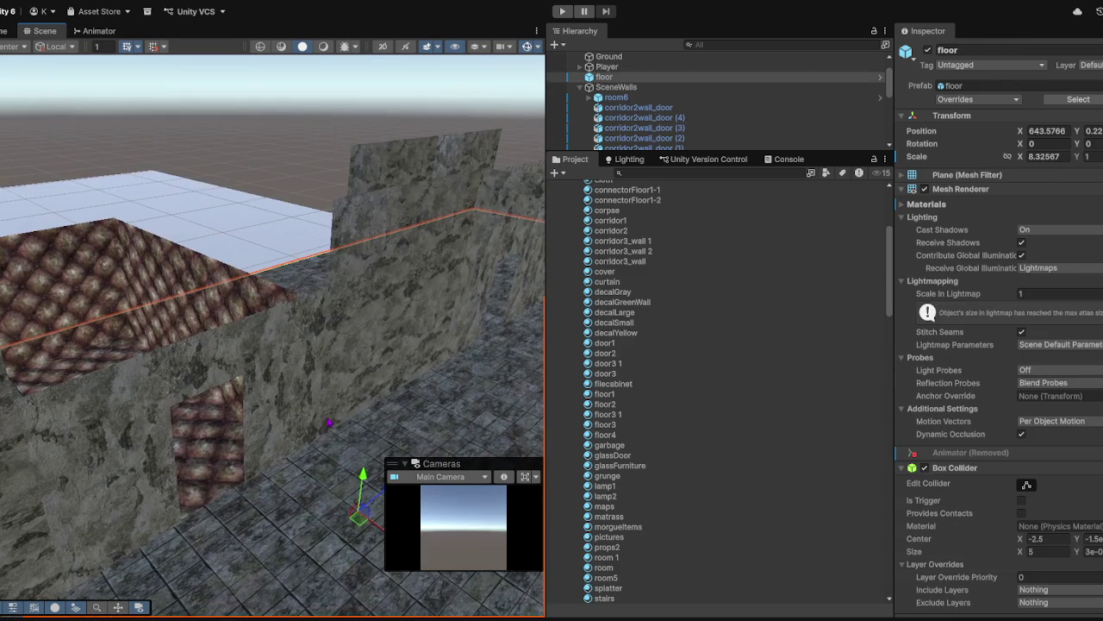
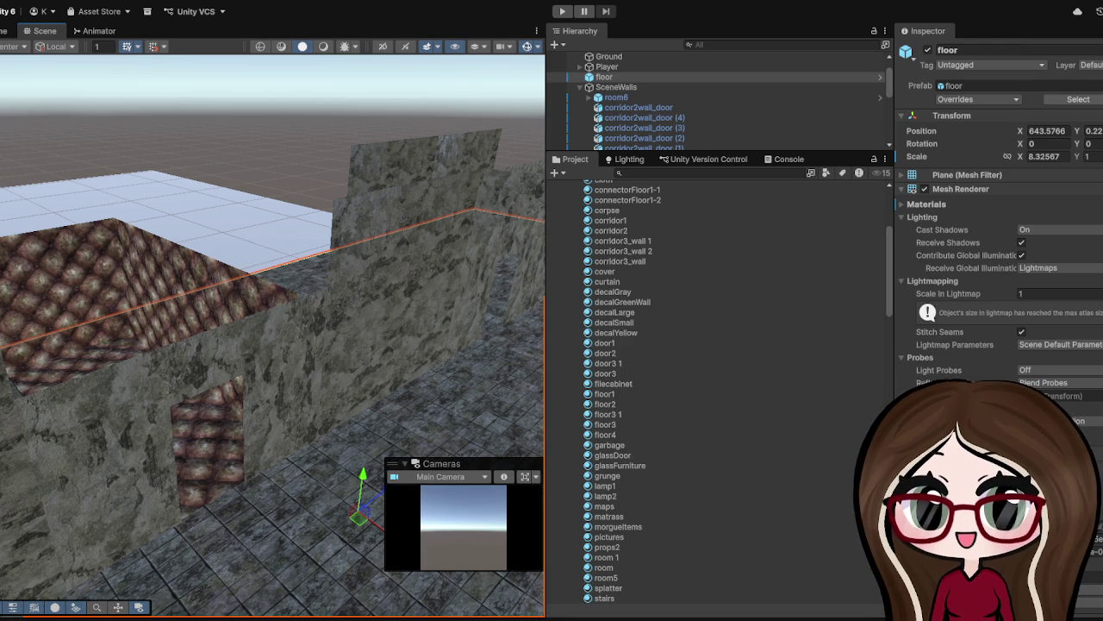
- Duplicate the existing locked door and slide the copy along the room wall
mouse_move(258, 336)
left_mouse_down()
mouse_move(340, 360)
mouse_move(472, 363)
mouse_move(437, 288)
mouse_move(401, 408)
left_mouse_up()
mouse_move(217, 477)
left_mouse_down()
mouse_move(296, 456)
mouse_move(382, 473)
mouse_move(325, 468)
mouse_move(259, 439)
mouse_move(278, 437)
mouse_move(173, 428)
mouse_move(233, 295)
mouse_move(156, 294)
left_mouse_up()
mouse_move(163, 331)
left_mouse_down()
mouse_move(168, 313)
mouse_move(239, 293)
mouse_move(238, 337)
mouse_move(356, 431)
mouse_move(377, 411)
mouse_move(301, 428)
mouse_move(281, 445)
mouse_move(429, 358)
mouse_move(453, 144)
mouse_move(431, 258)
mouse_move(295, 435)
mouse_move(336, 444)
mouse_move(303, 488)
mouse_move(312, 508)
mouse_move(226, 527)
left_mouse_up()
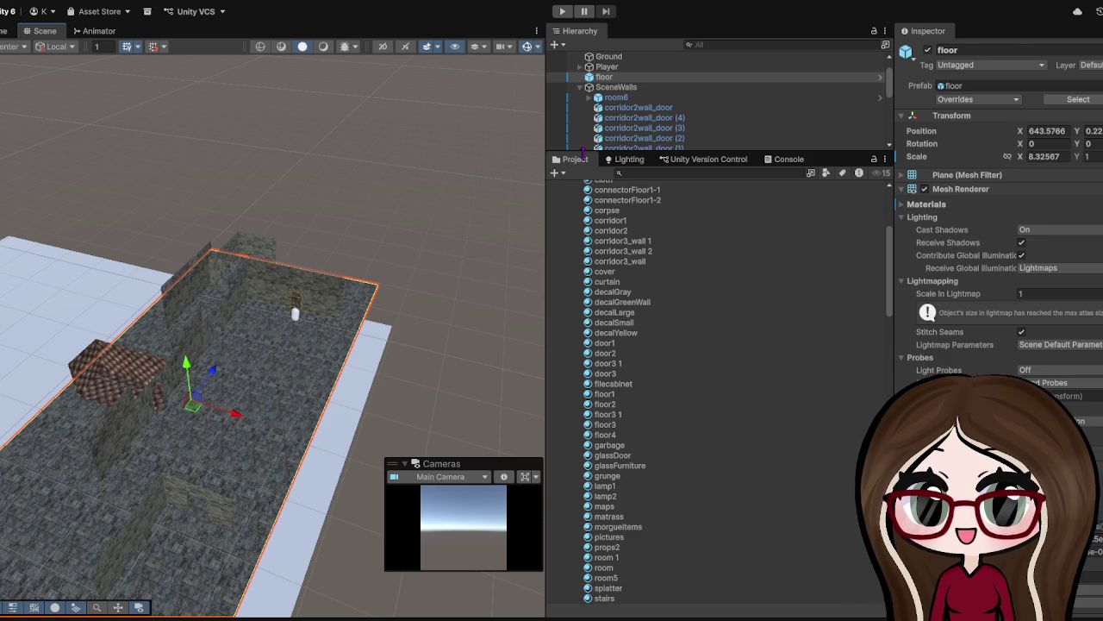
scroll(313, 308, "up", 3)
scroll(313, 308, "up", 3)
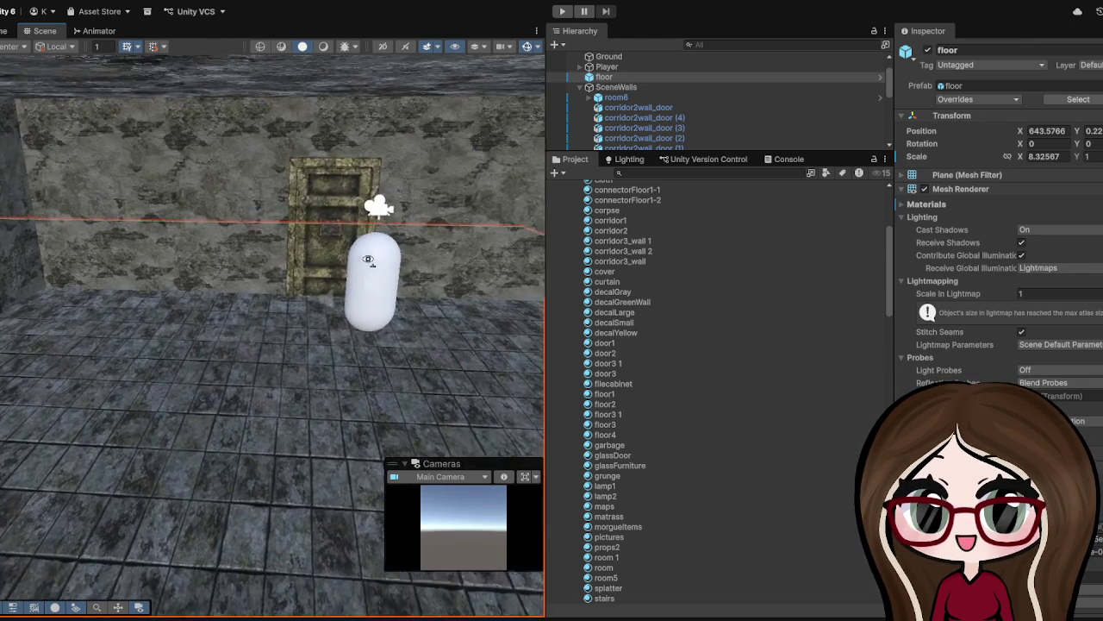
mouse_move(345, 296)
left_mouse_down()
mouse_move(344, 258)
mouse_move(231, 271)
mouse_move(313, 247)
mouse_move(172, 293)
mouse_move(140, 327)
mouse_move(170, 290)
left_mouse_up()
scroll(302, 254, "down", 3)
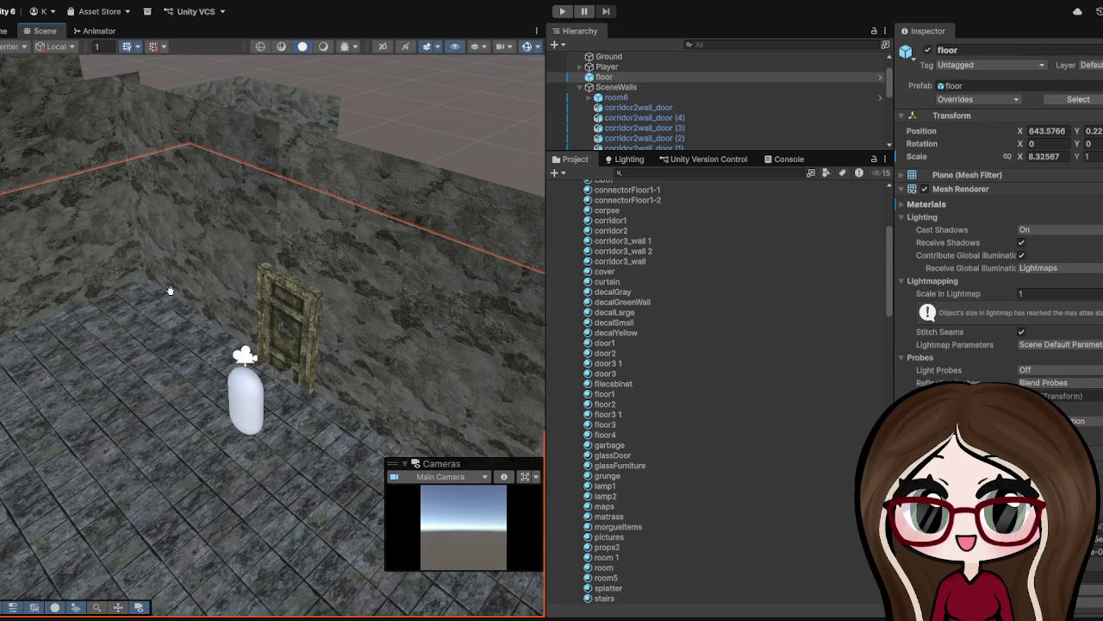
left_click(289, 310)
key("ctrl+d")
mouse_move(245, 355)
left_mouse_down()
mouse_move(168, 379)
mouse_move(172, 399)
left_mouse_up()
left_click_drag(372, 384, 269, 250)
- Turn the copy to Y rotation 180 and move it into place at X -8.2
double_click(1087, 143)
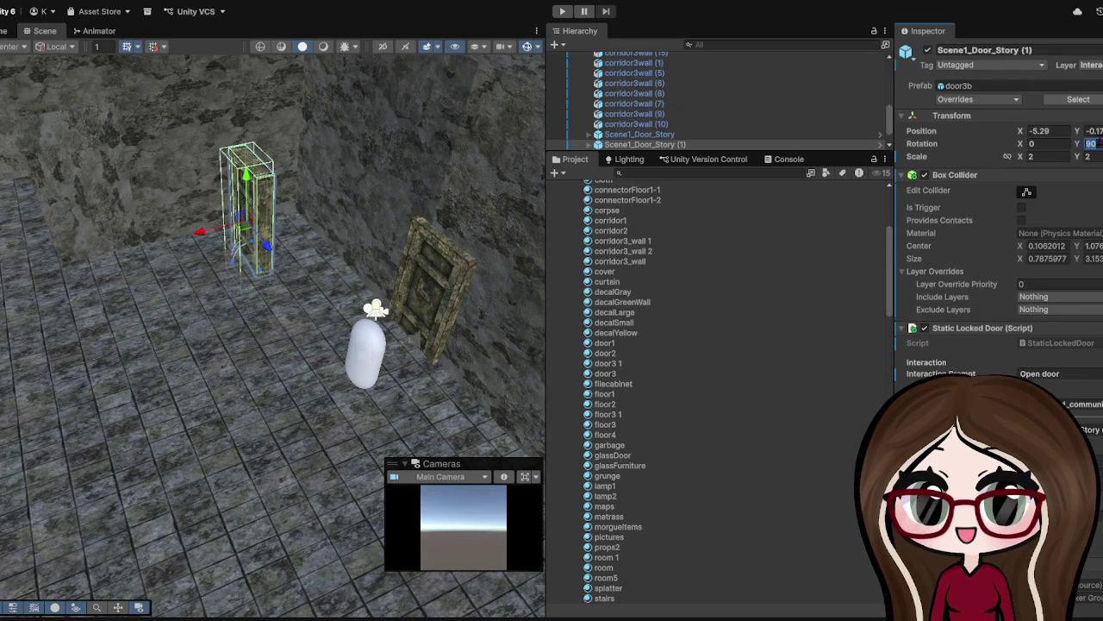
type("0")
key("f")
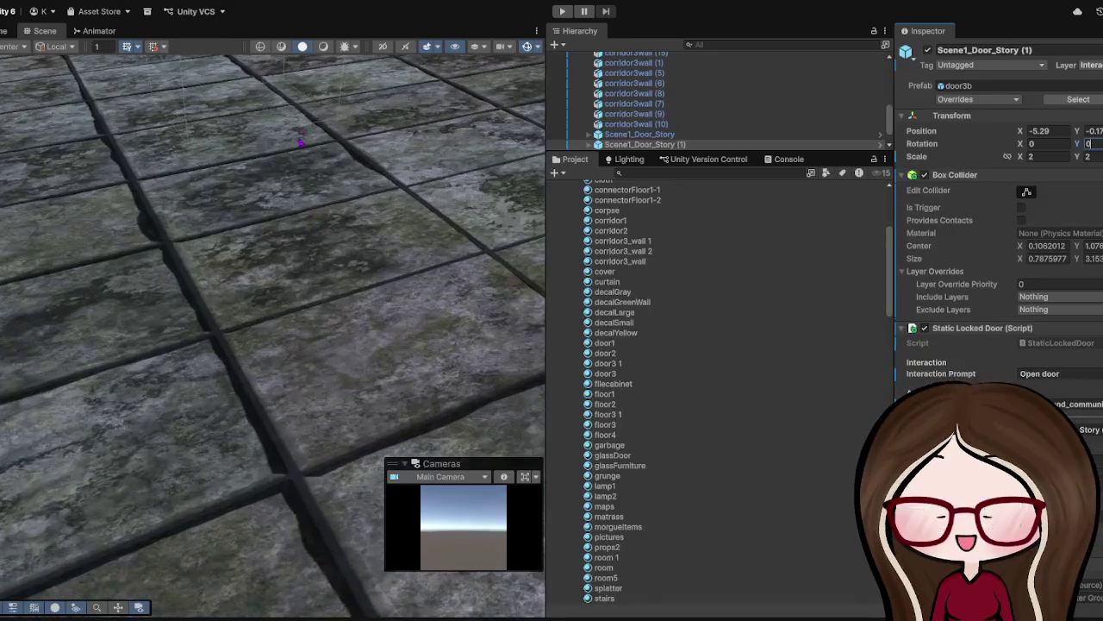
scroll(272, 345, "up", 3)
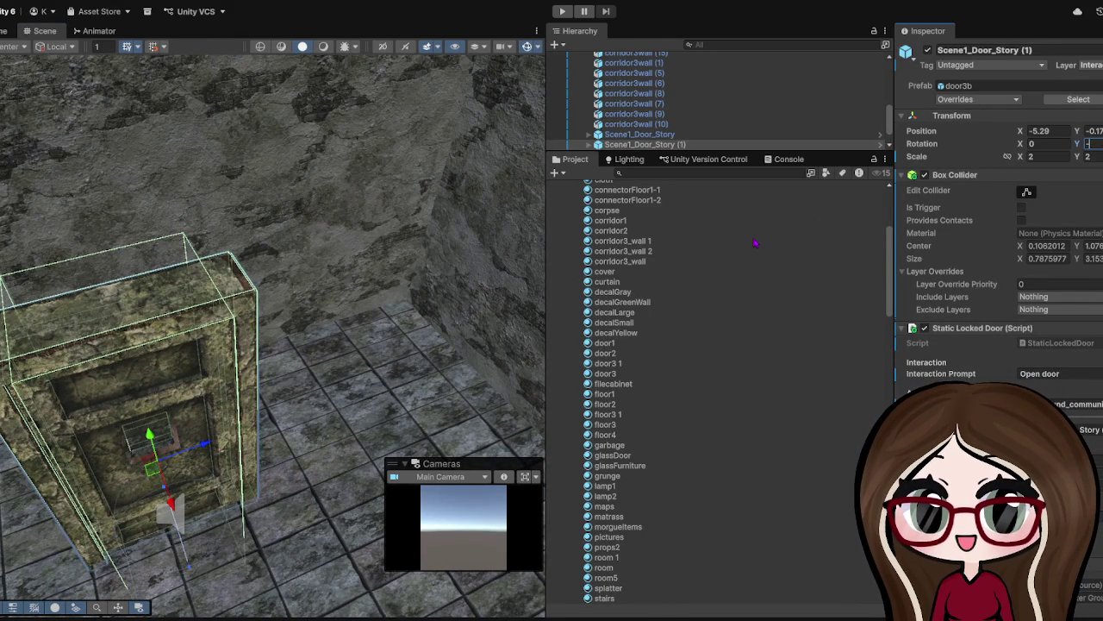
type("90")
type("180")
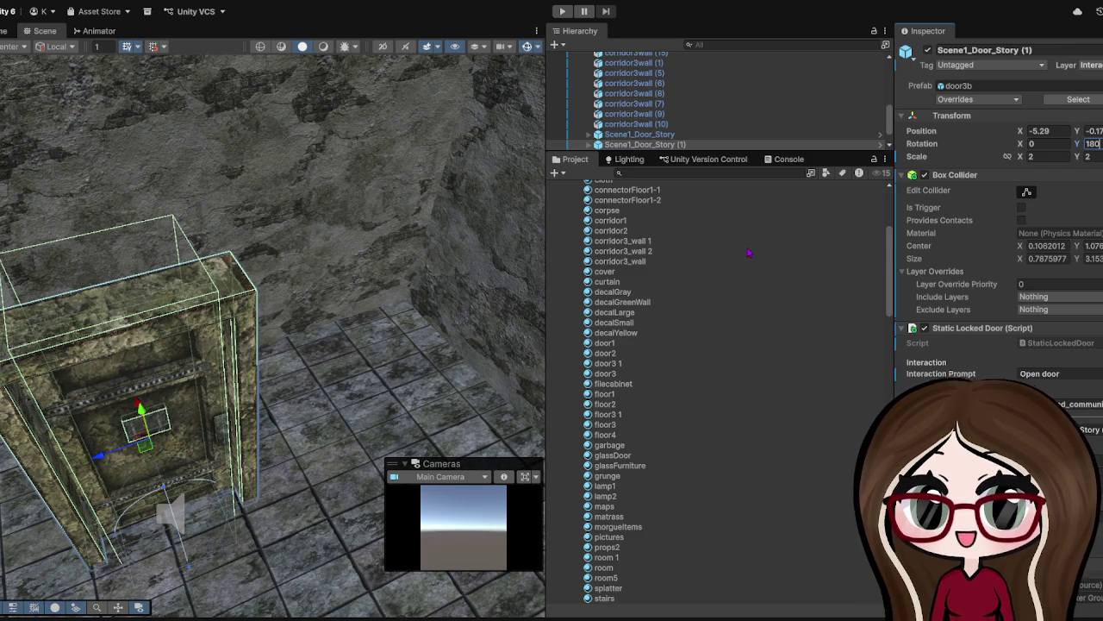
scroll(272, 336, "down", 5)
scroll(272, 336, "up", 3)
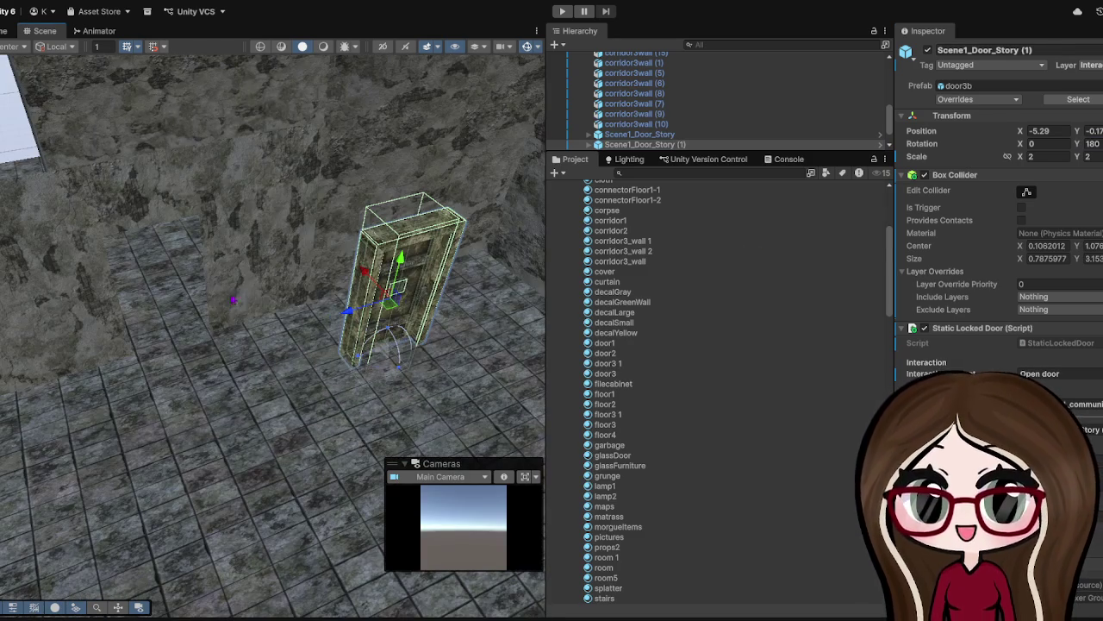
mouse_move(362, 274)
left_mouse_down()
mouse_move(237, 312)
mouse_move(212, 262)
left_mouse_up()
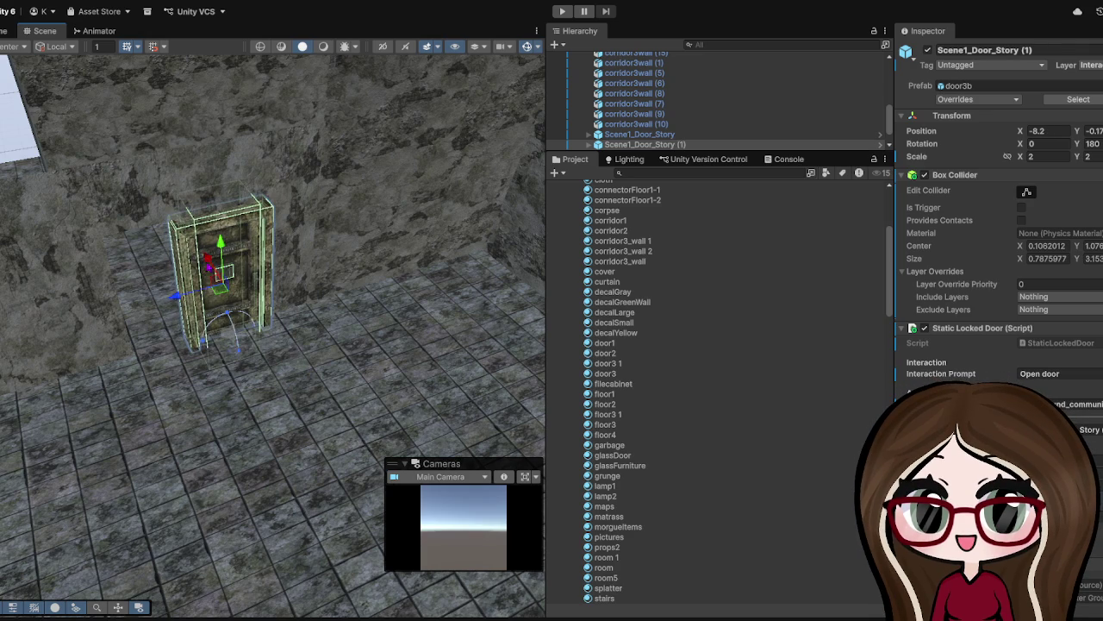
mouse_move(177, 297)
left_mouse_down()
mouse_move(143, 284)
mouse_move(110, 315)
left_mouse_up()
- Duplicate the door again and drag the new copy toward X -13.41
scroll(110, 315, "down", 5)
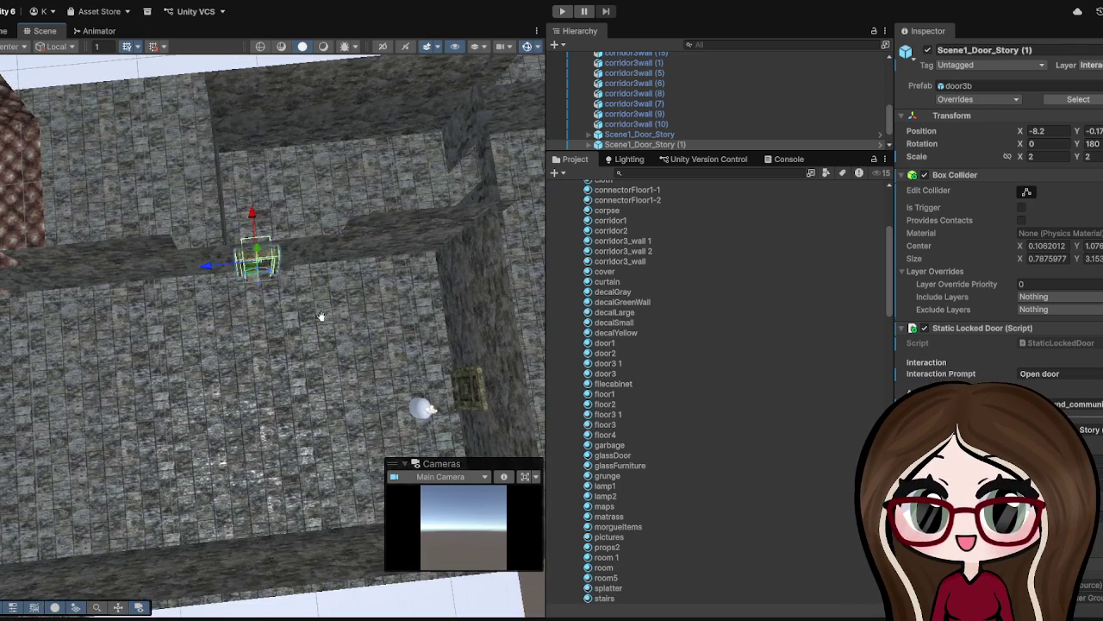
left_click_drag(321, 316, 321, 325)
key("ctrl+d")
left_click_drag(230, 297, 225, 226)
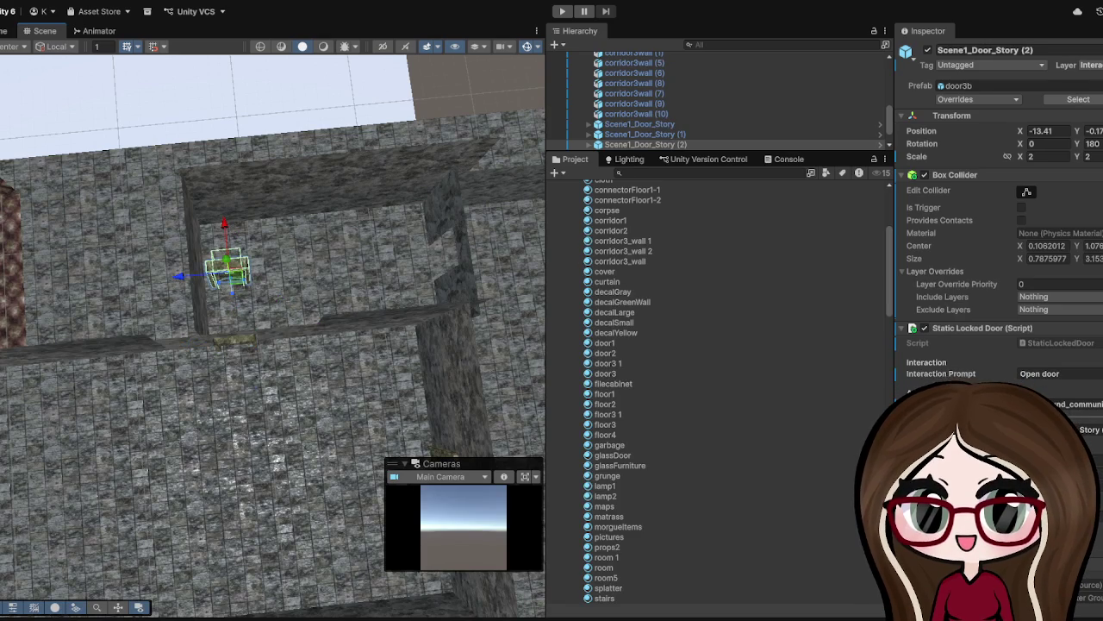
- Set the newest door copy's Y rotation to -90 after trying 90, 45 and 180
type("90")
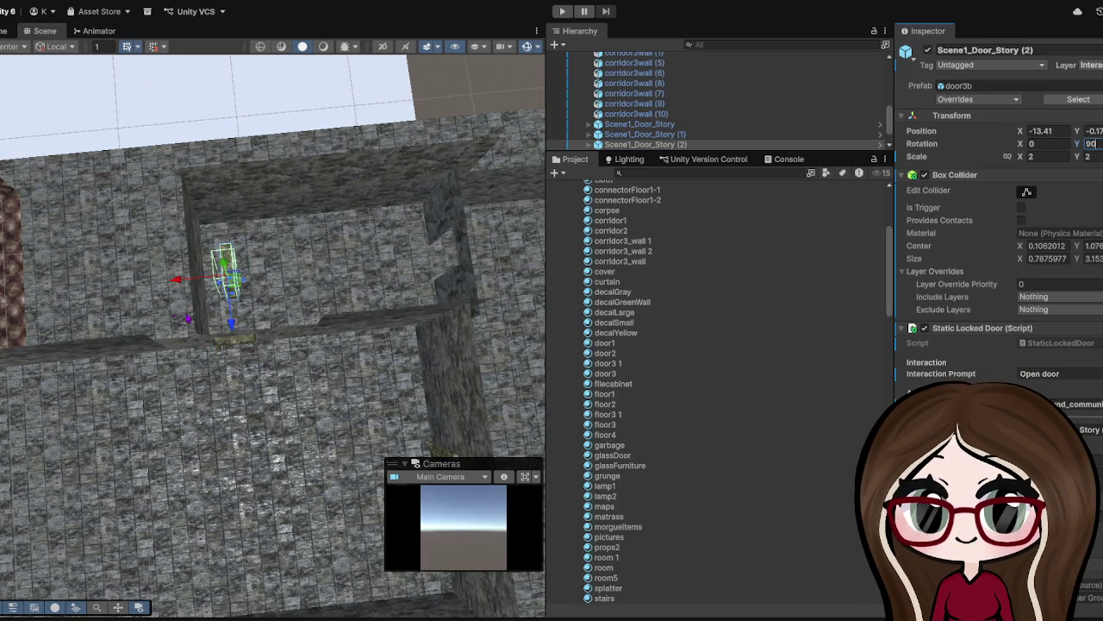
key("Return")
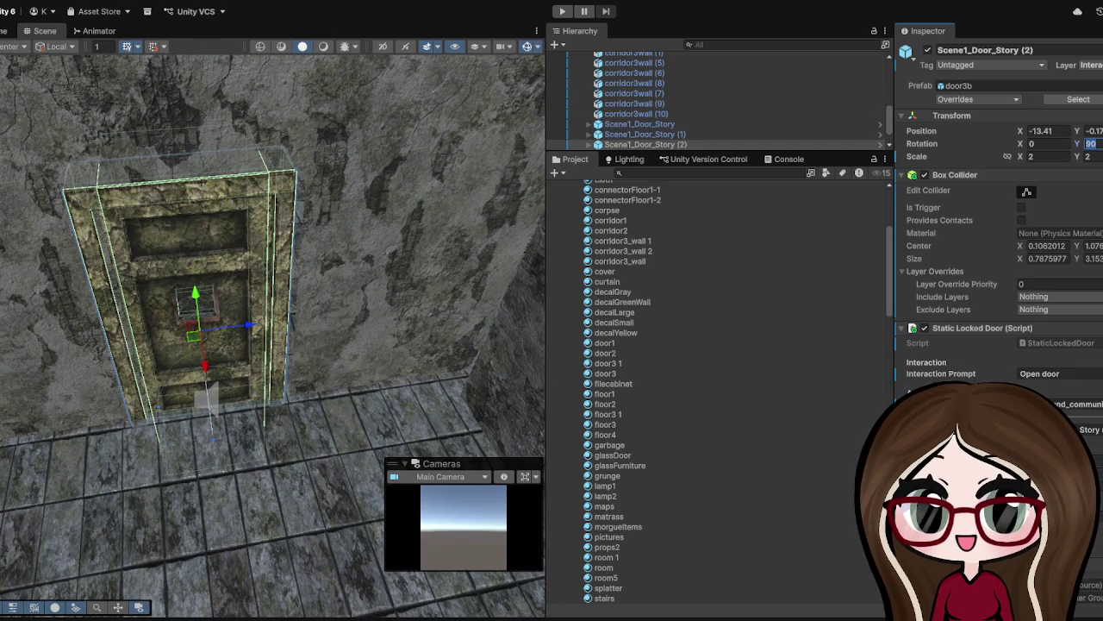
type("45")
key("BackSpace")
key("BackSpace")
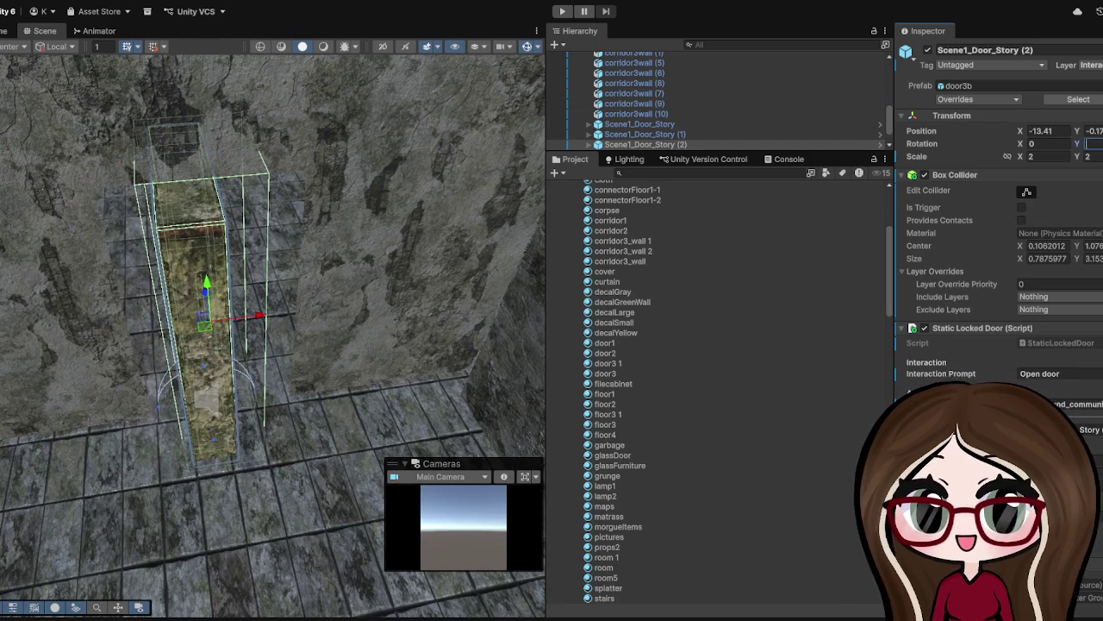
type("180")
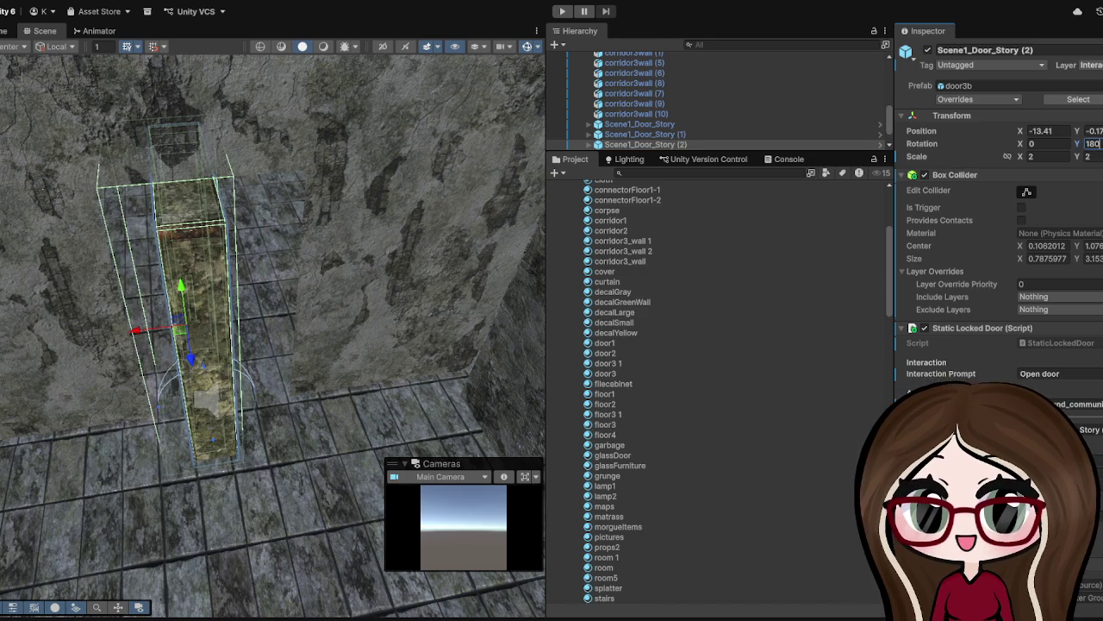
key("BackSpace")
key("BackSpace")
key("BackSpace")
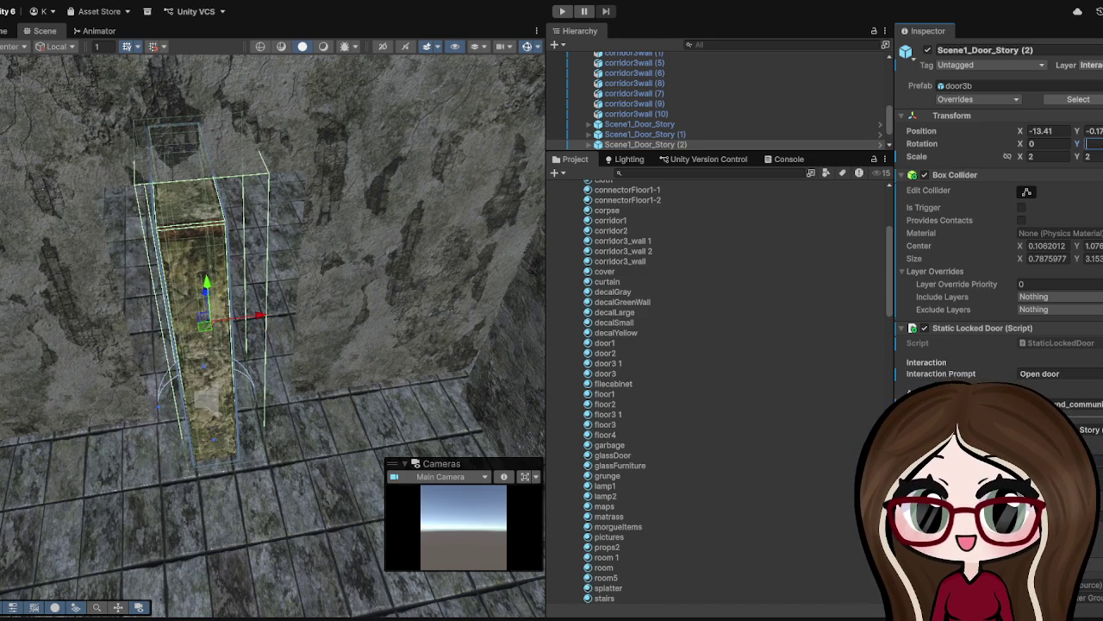
type("-90")
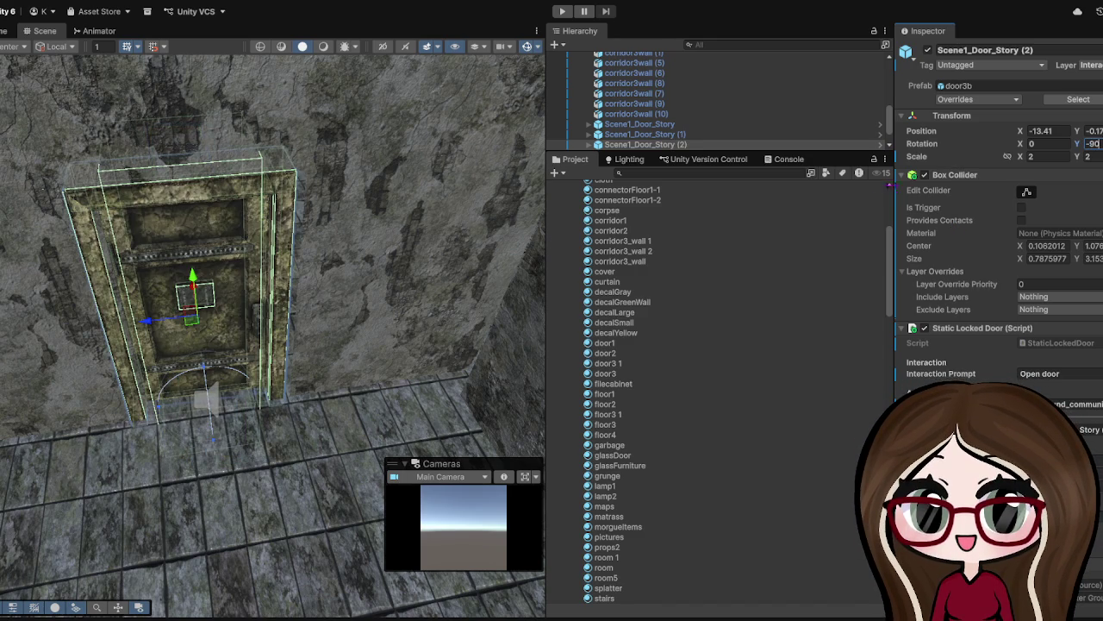
- Orbit the view to see the walls obliquely and select the first door copy
scroll(530, 204, "down", 10)
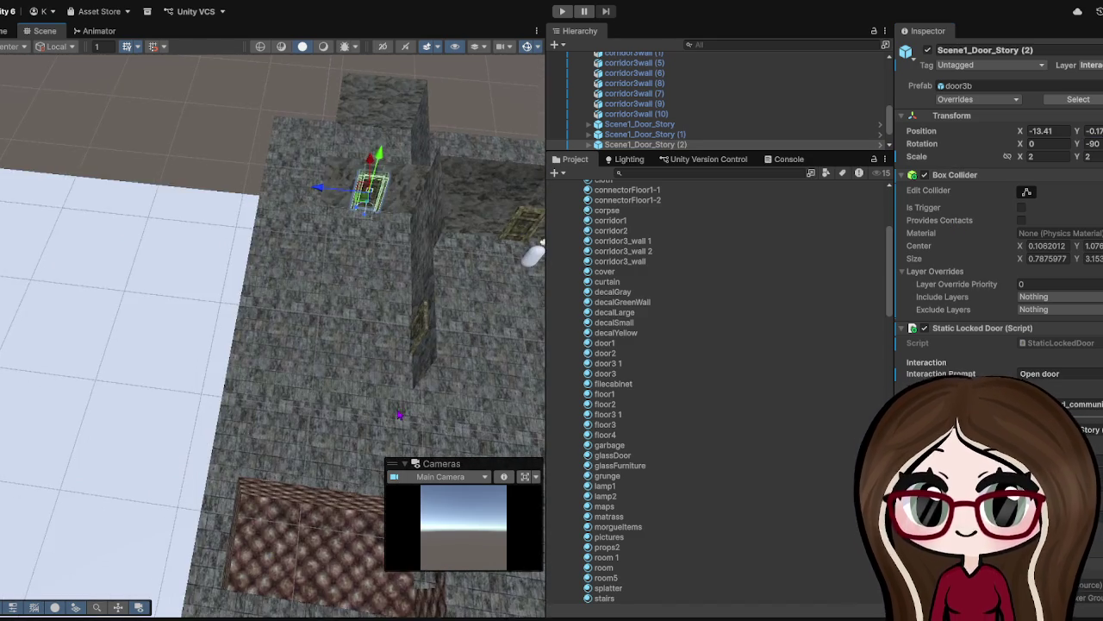
mouse_move(431, 302)
left_mouse_down()
mouse_move(302, 276)
mouse_move(325, 449)
mouse_move(370, 414)
left_mouse_up()
left_click(176, 355)
- Duplicate Scene1_Door_Story (1), place the copy beside the brown-textured block, then duplicate it again
key("ctrl+d")
left_click_drag(227, 387, 341, 400)
left_click_drag(483, 483, 360, 379)
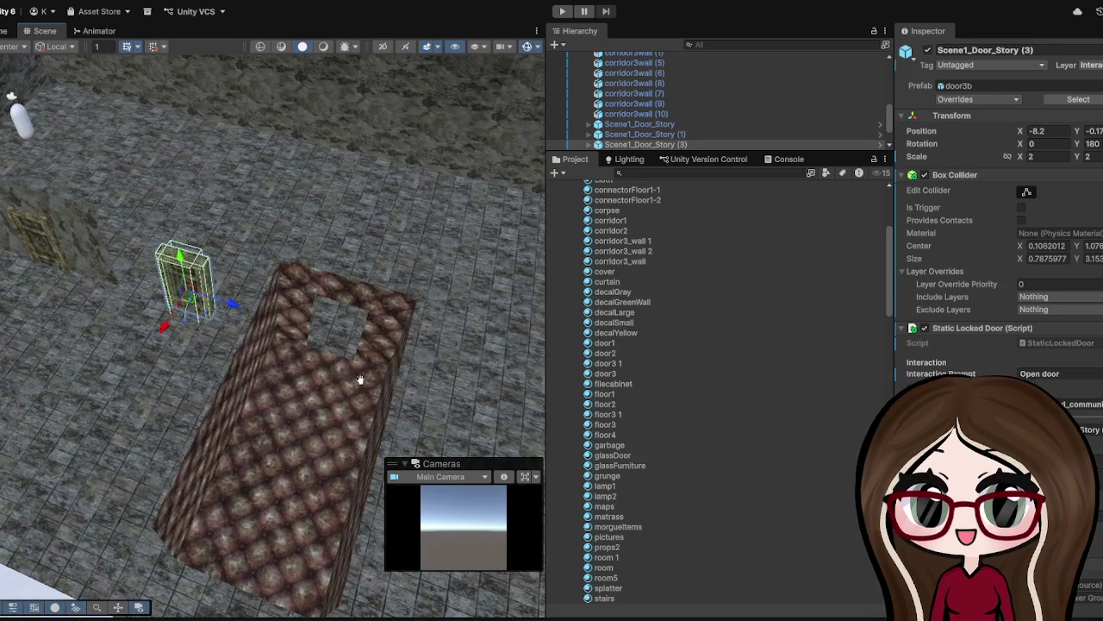
mouse_move(232, 300)
left_mouse_down()
mouse_move(419, 365)
mouse_move(284, 439)
mouse_move(319, 407)
left_mouse_up()
scroll(319, 407, "up", 5)
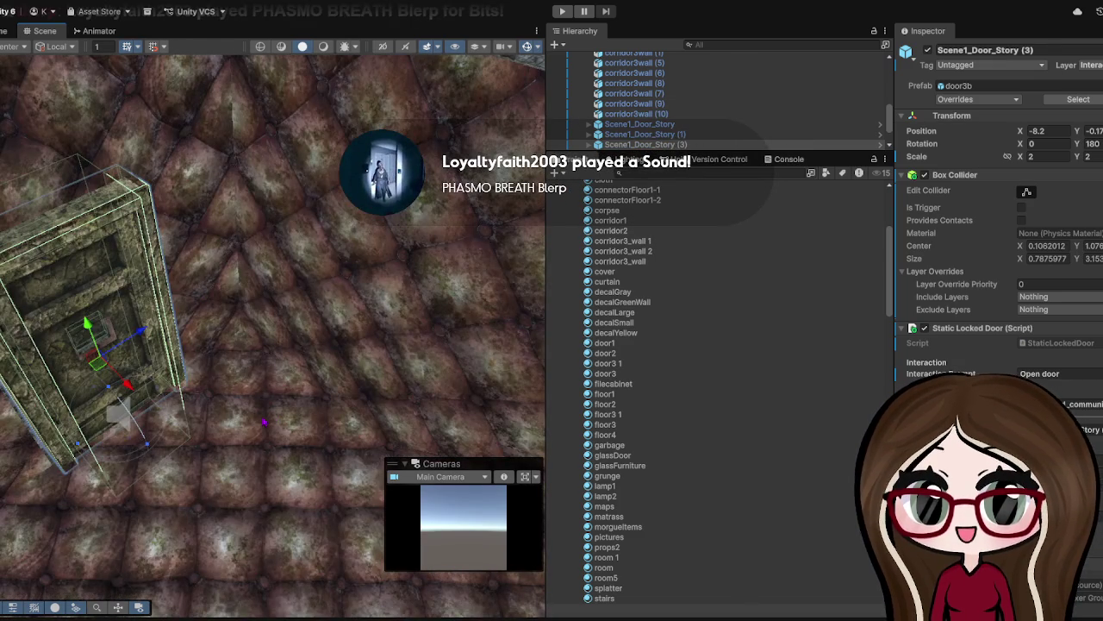
scroll(319, 407, "up", 3)
scroll(255, 437, "down", 5)
mouse_move(255, 438)
left_mouse_down()
mouse_move(293, 401)
mouse_move(250, 421)
left_mouse_up()
key("f")
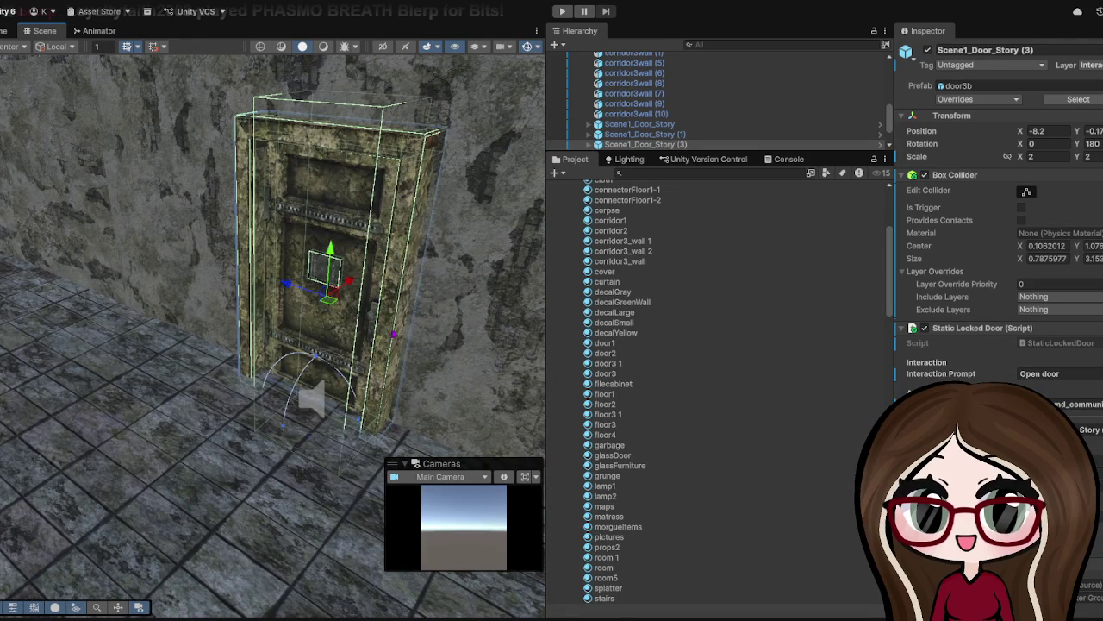
scroll(273, 336, "down", 5)
scroll(273, 336, "down", 4)
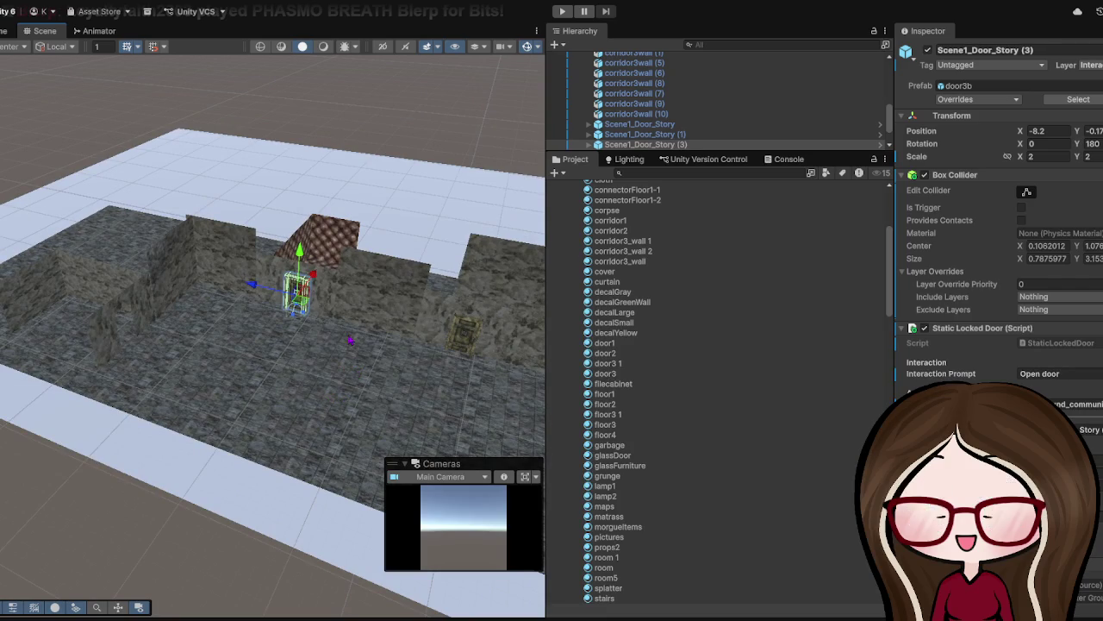
key("ctrl+d")
- Move the new door copy to X 6.83 and set its Y rotation to 90
left_click_drag(316, 276, 264, 339)
left_click(1088, 143)
type("90")
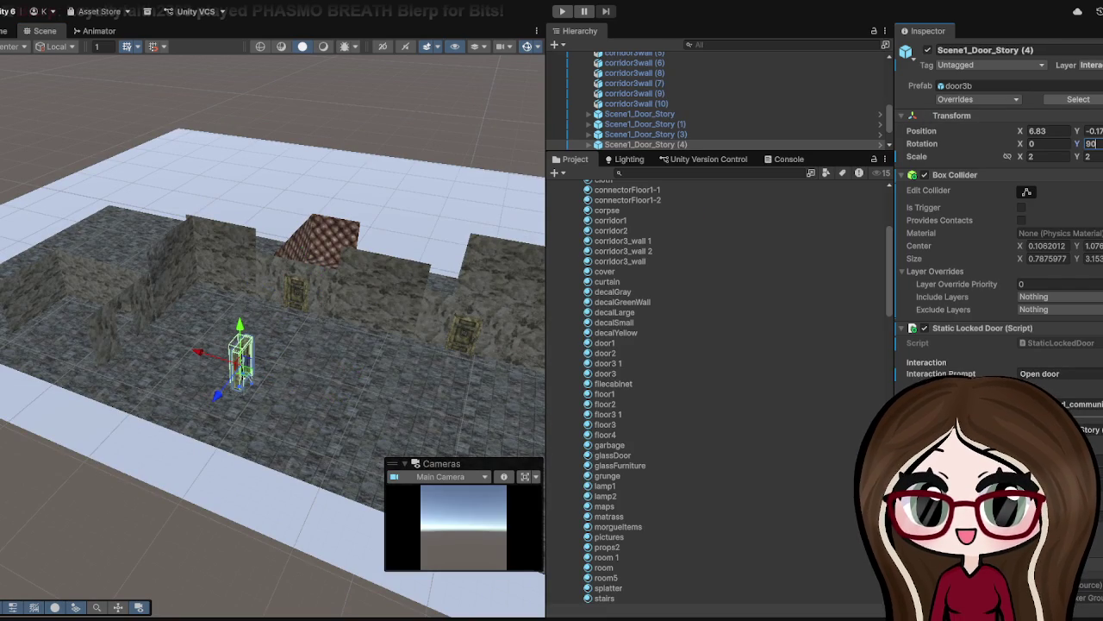
scroll(273, 336, "up", 8)
key("Return")
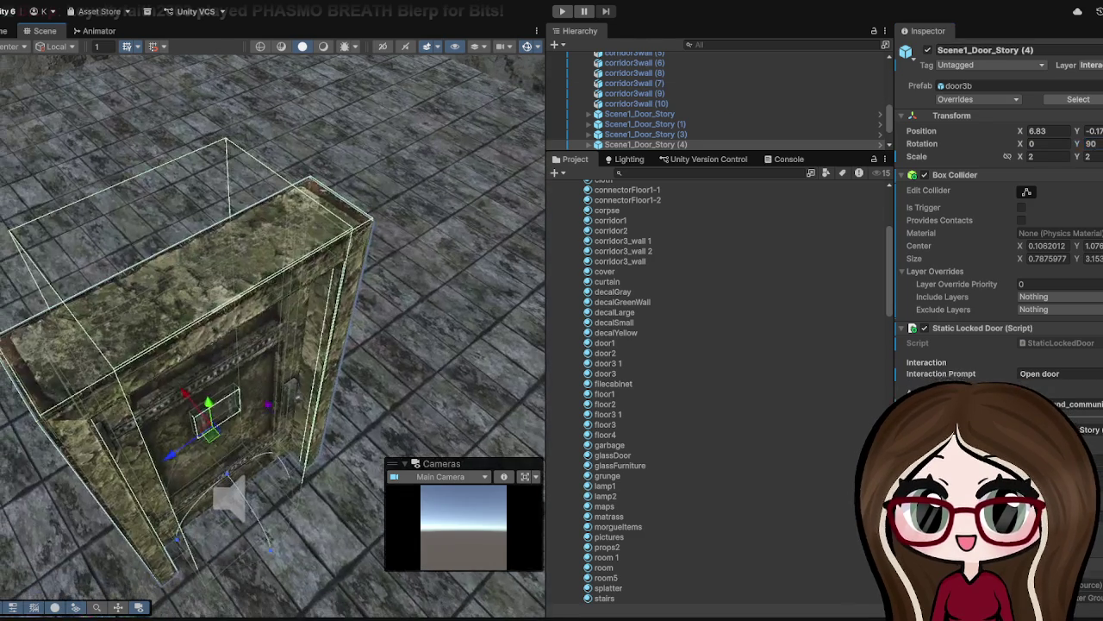
scroll(273, 336, "down", 10)
- Fit the door into the upper-left gap in the corridor wall
left_click_drag(246, 345, 148, 247)
scroll(169, 218, "up", 5)
scroll(169, 219, "up", 3)
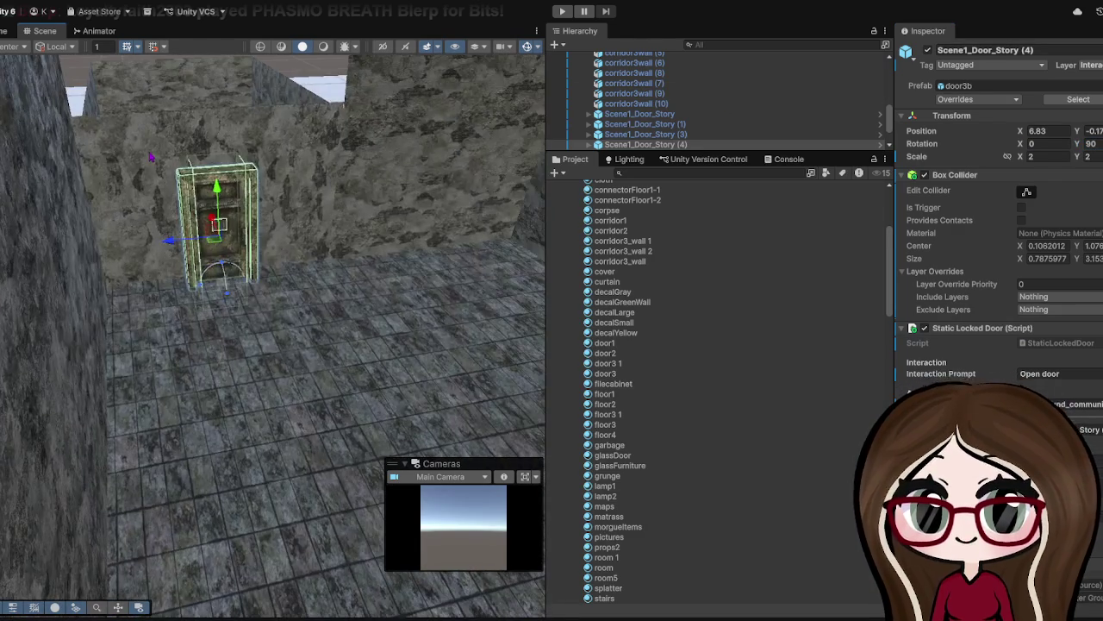
scroll(155, 211, "down", 5)
scroll(238, 491, "up", 4)
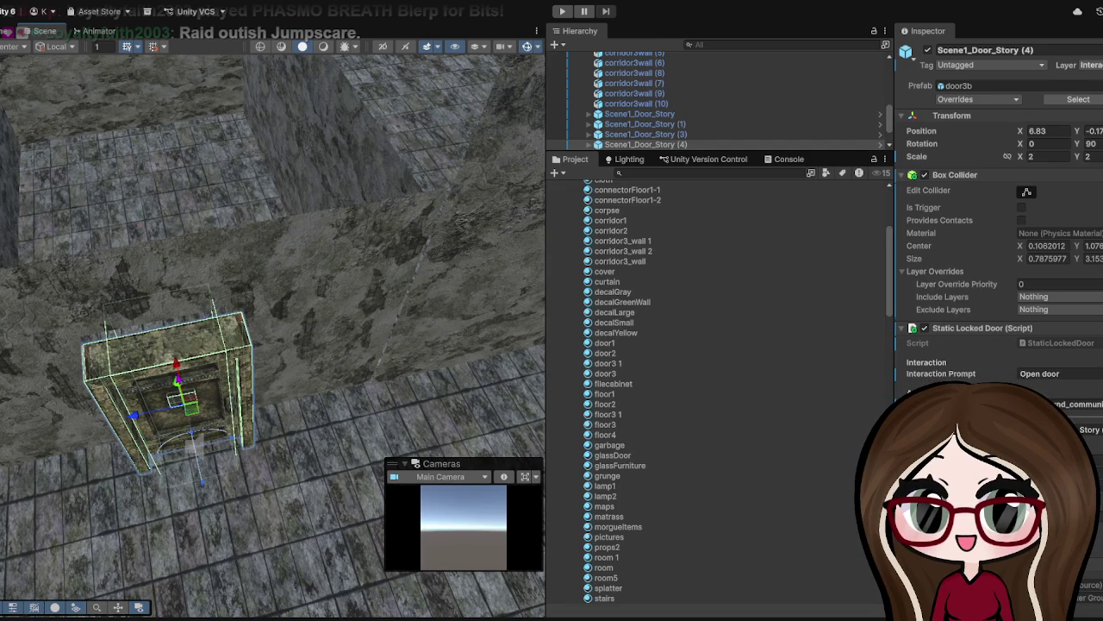
mouse_move(177, 366)
left_mouse_down()
mouse_move(176, 392)
mouse_move(175, 345)
left_mouse_up()
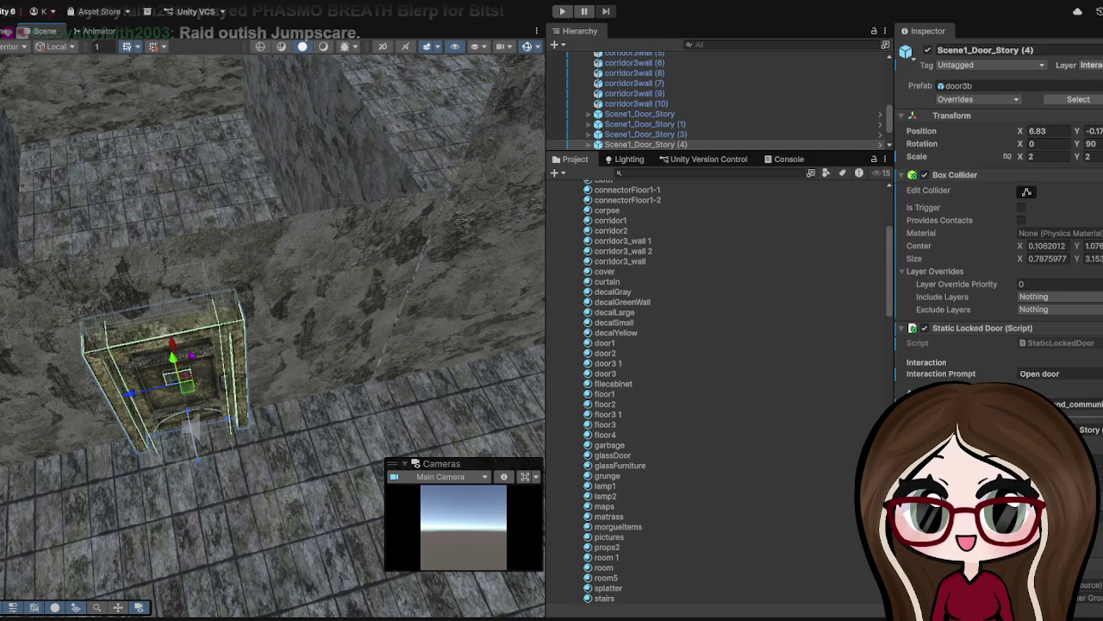
left_click_drag(178, 379, 178, 370)
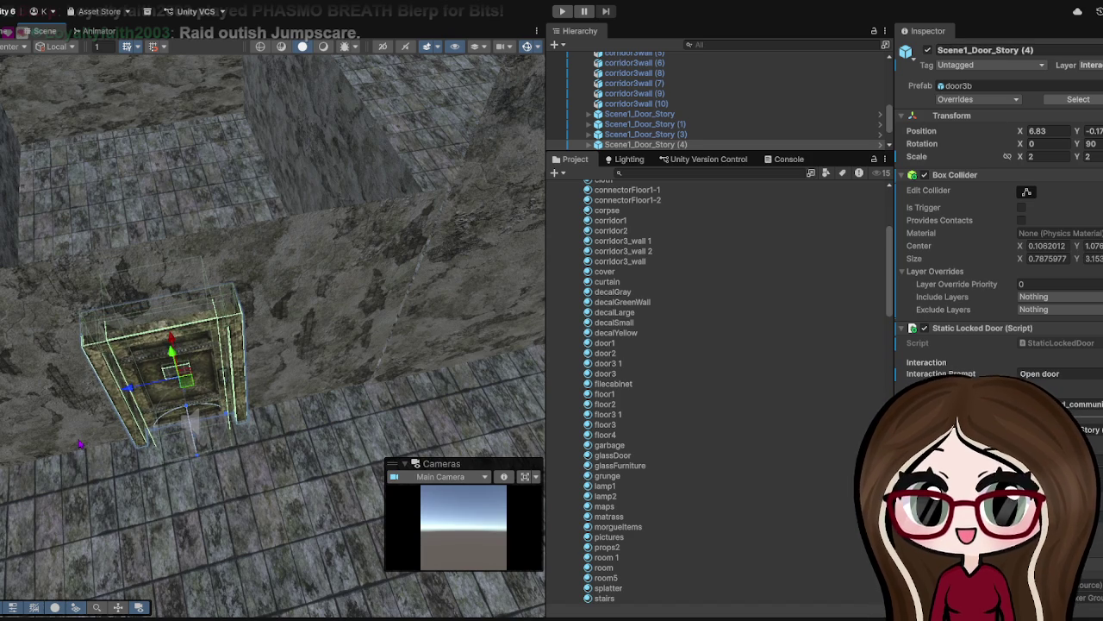
scroll(272, 336, "down", 5)
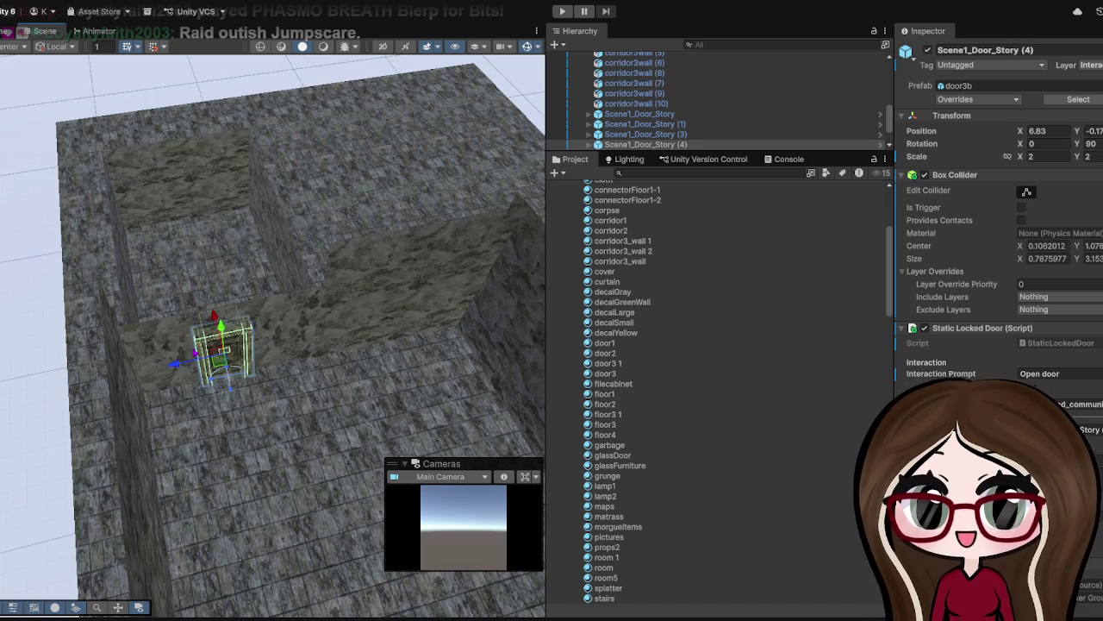
key("ctrl+d")
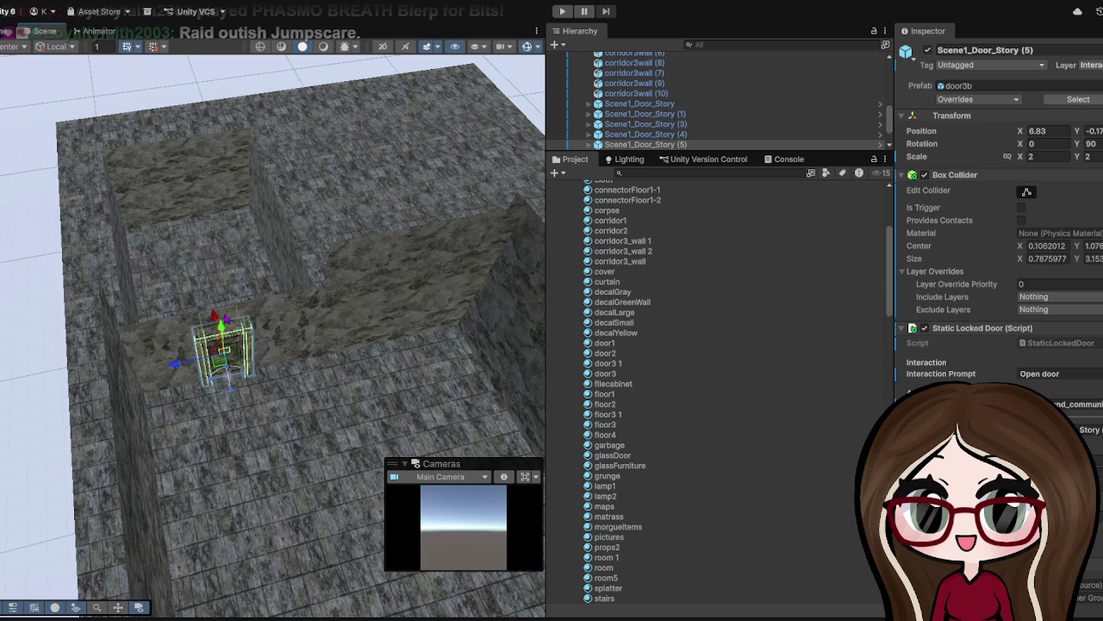
left_click_drag(220, 349, 190, 215)
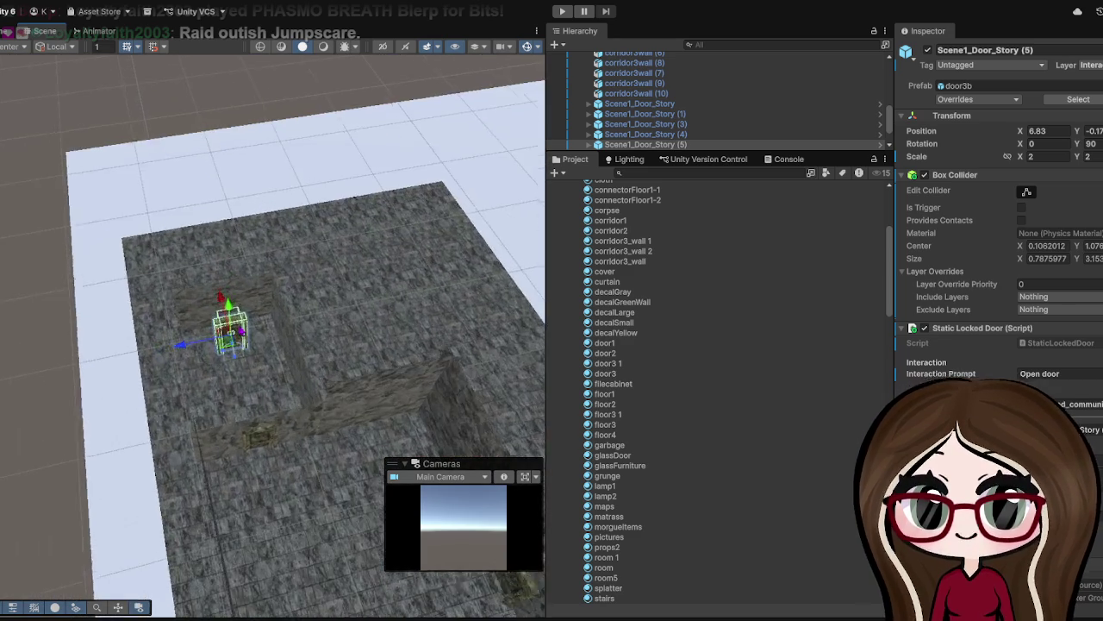
scroll(242, 335, "up", 5)
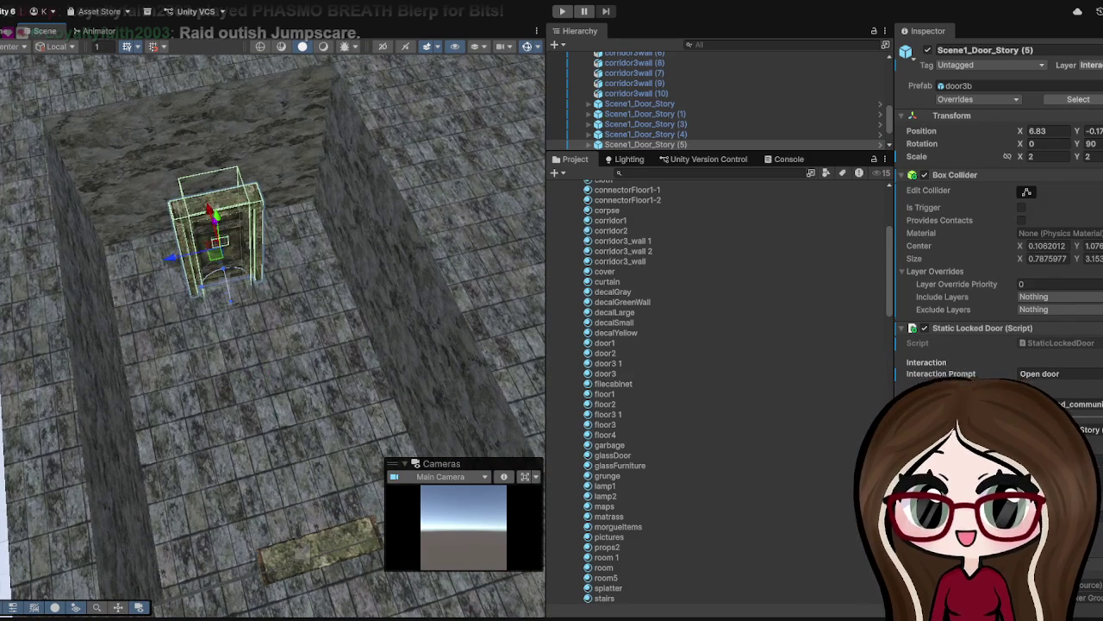
left_click_drag(222, 212, 211, 170)
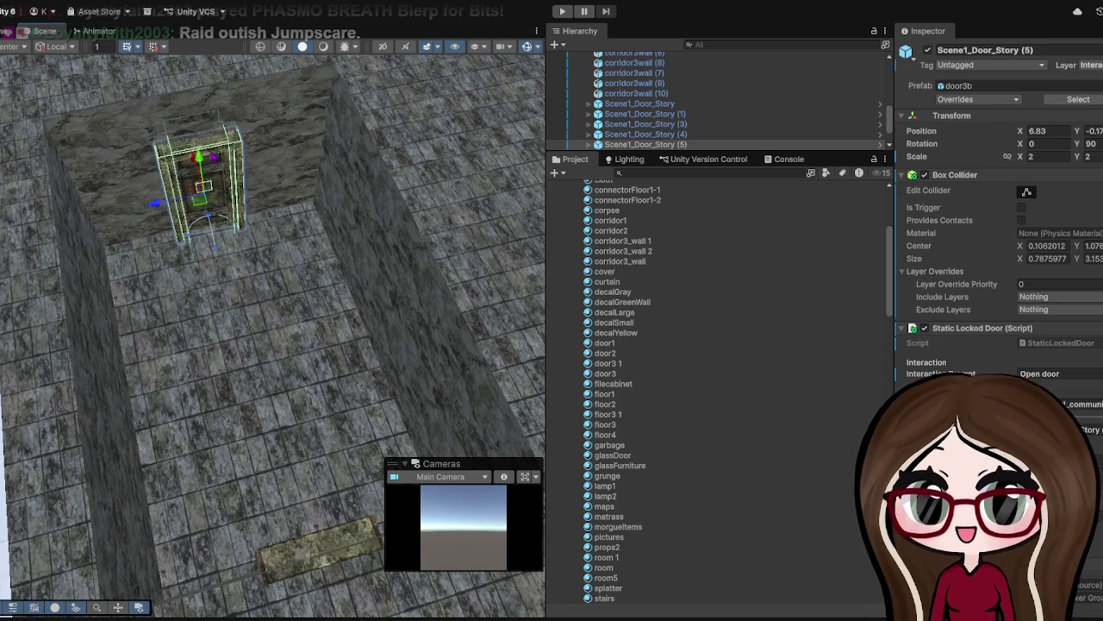
scroll(259, 327, "down", 3)
mouse_move(292, 219)
left_mouse_down()
mouse_move(227, 239)
mouse_move(451, 239)
mouse_move(431, 258)
mouse_move(426, 290)
mouse_move(279, 311)
left_mouse_up()
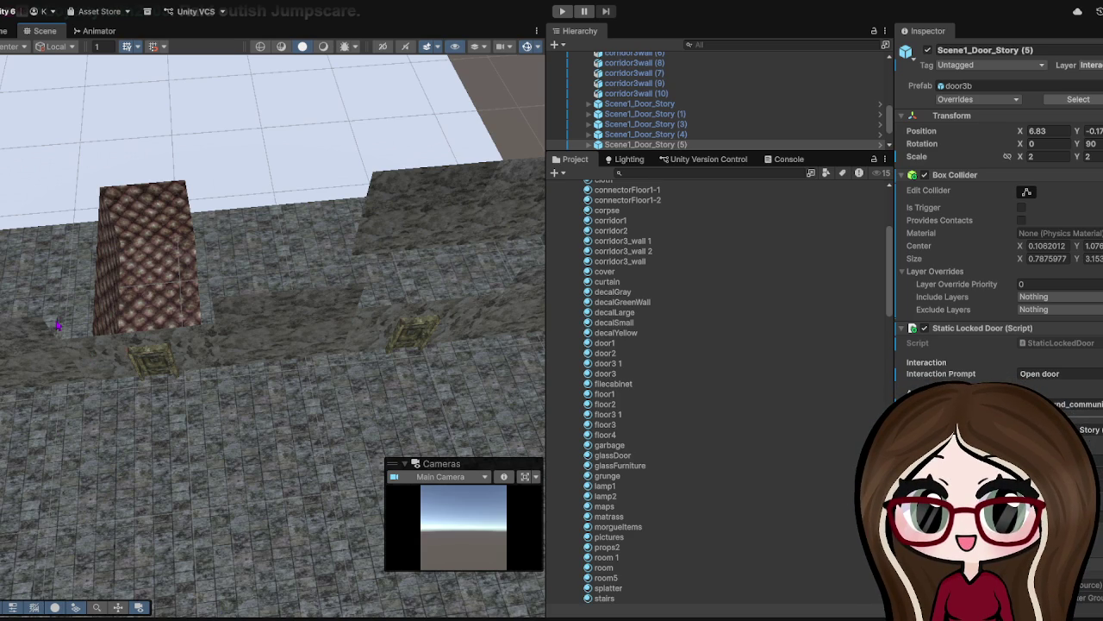
key("f")
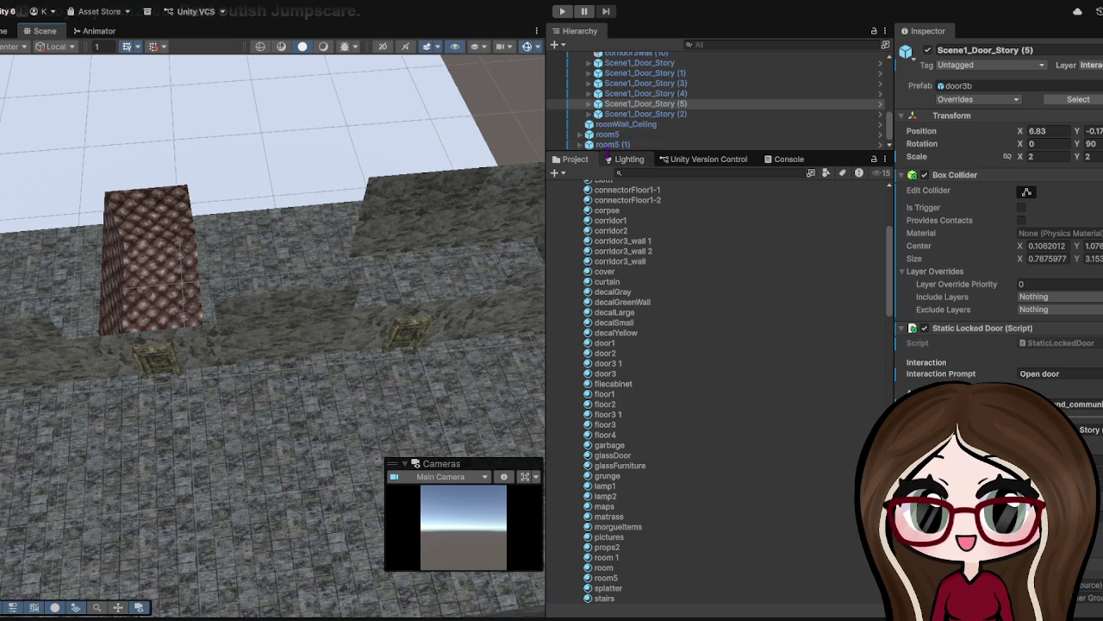
scroll(274, 327, "down", 5)
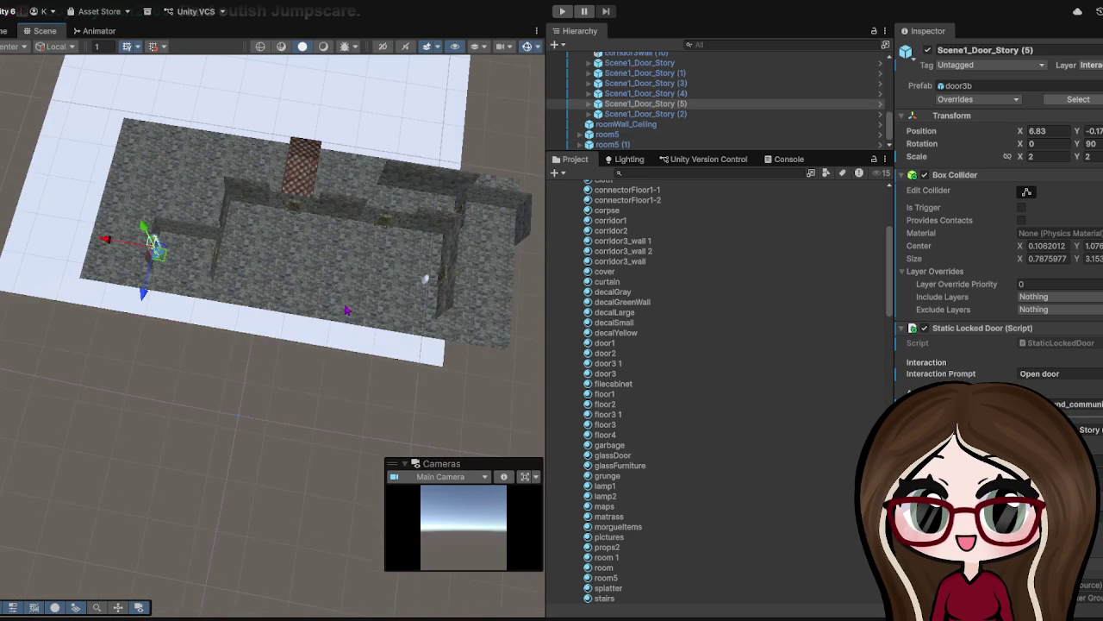
mouse_move(248, 283)
left_mouse_down()
mouse_move(296, 394)
mouse_move(290, 370)
mouse_move(116, 259)
left_mouse_up()
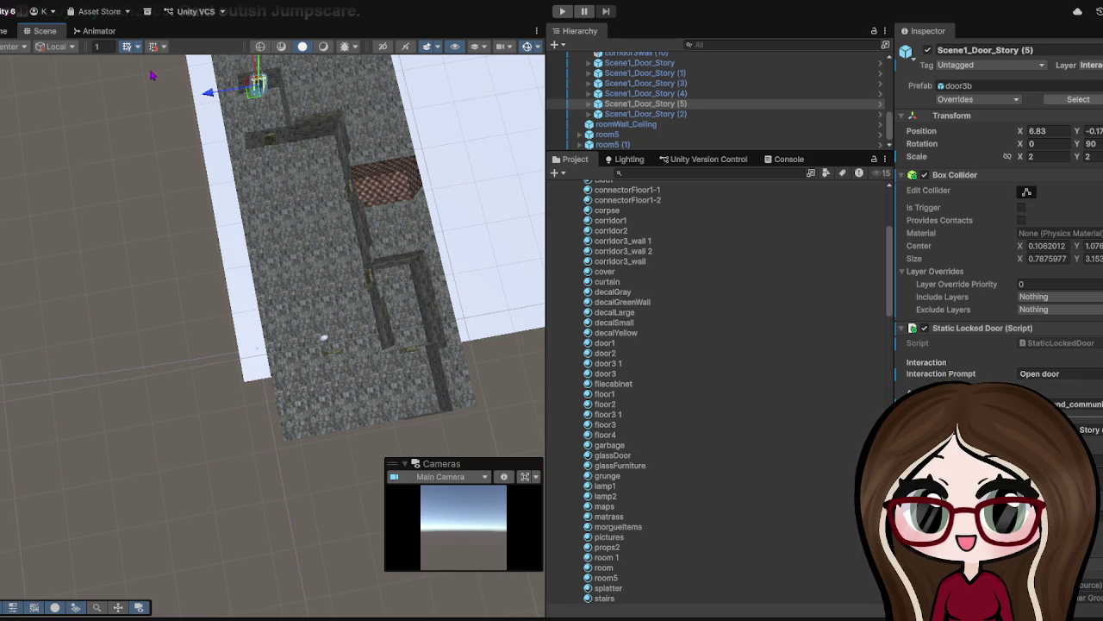
scroll(281, 165, "up", 10)
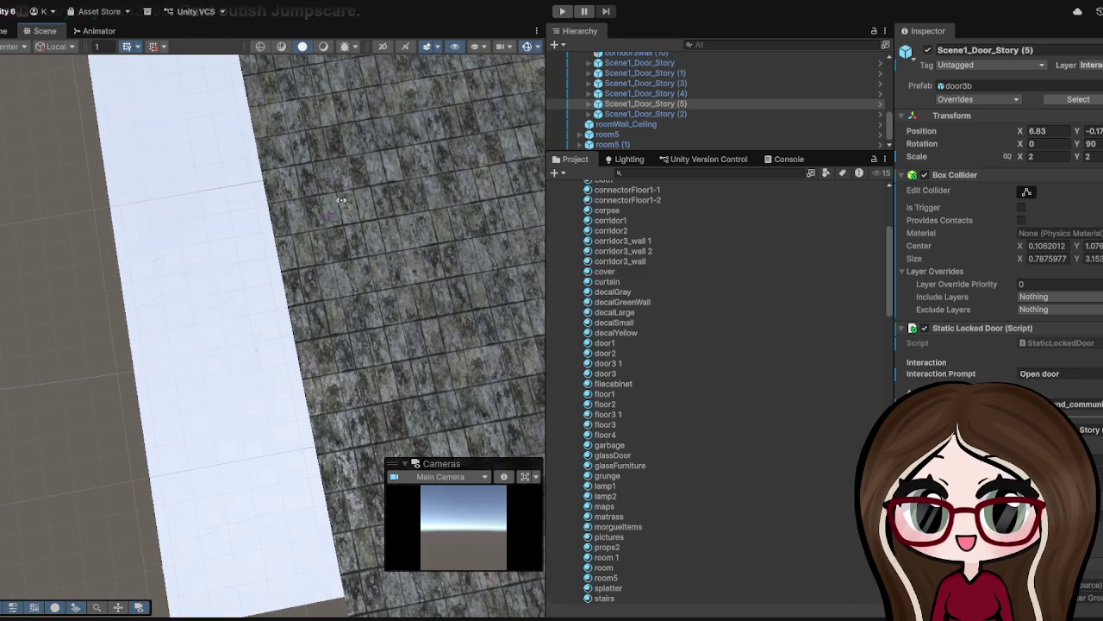
key("f")
scroll(408, 158, "down", 10)
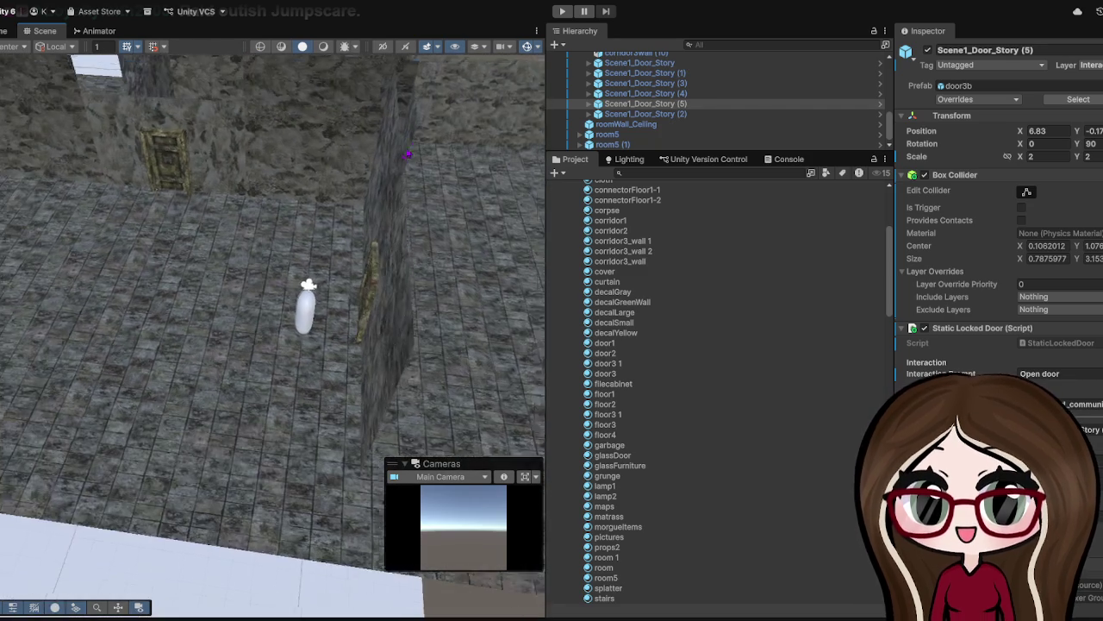
mouse_move(408, 157)
left_mouse_down()
mouse_move(405, 191)
mouse_move(222, 227)
mouse_move(212, 239)
mouse_move(123, 246)
mouse_move(68, 217)
mouse_move(68, 229)
left_mouse_up()
scroll(68, 229, "up", 5)
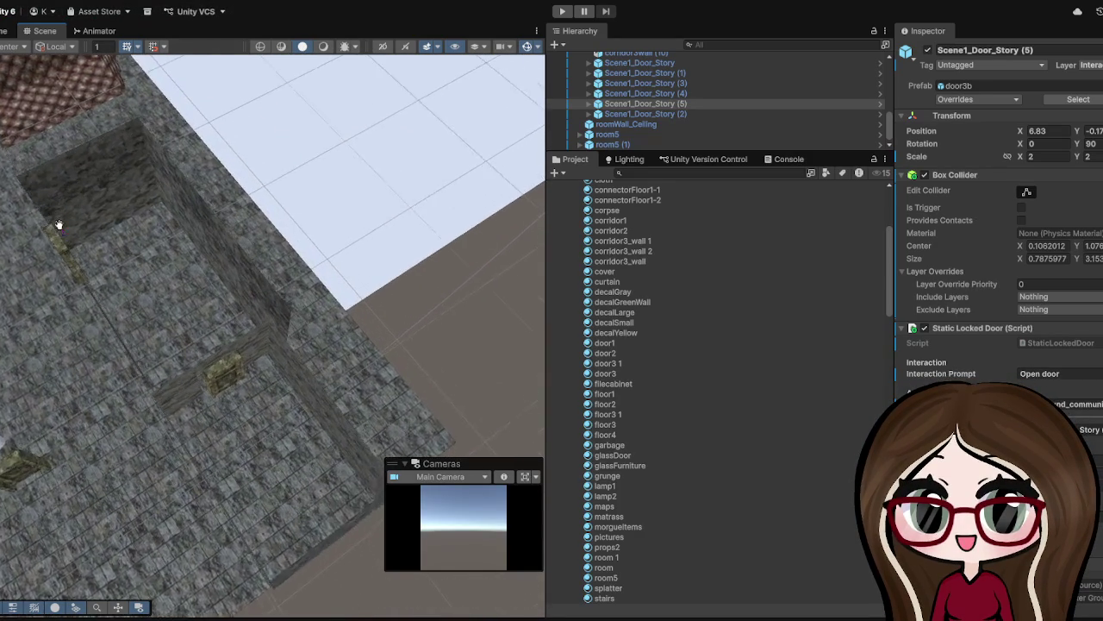
mouse_move(76, 226)
left_mouse_down()
mouse_move(74, 179)
mouse_move(153, 475)
mouse_move(181, 456)
mouse_move(190, 420)
left_mouse_up()
left_click(189, 420)
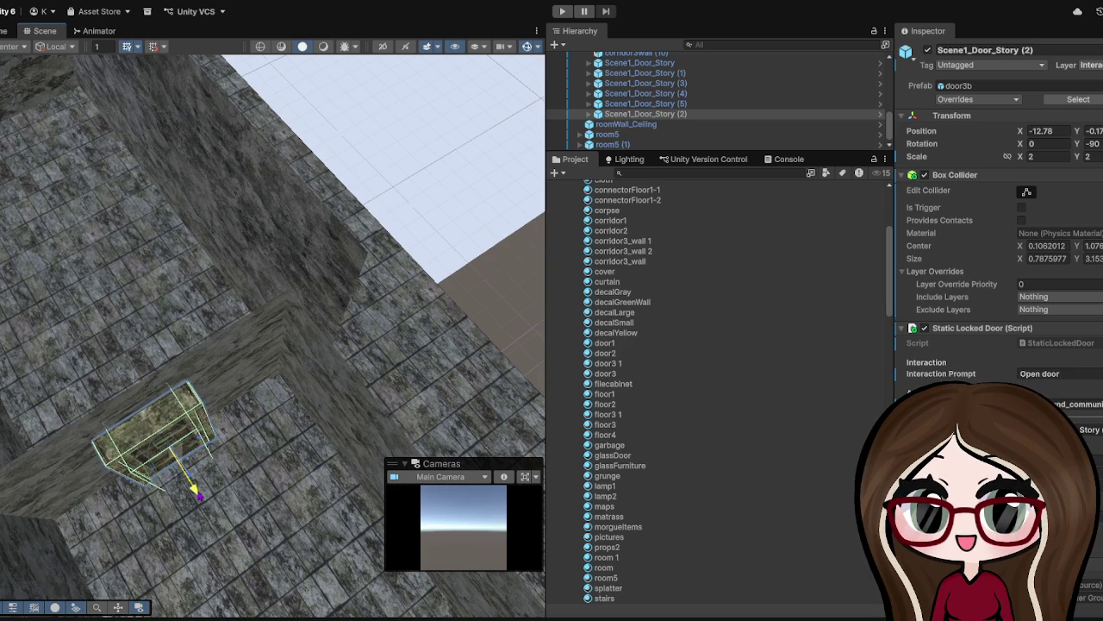
mouse_move(191, 487)
left_mouse_down()
mouse_move(125, 491)
mouse_move(394, 247)
mouse_move(402, 177)
mouse_move(353, 242)
mouse_move(149, 351)
mouse_move(345, 278)
mouse_move(193, 216)
left_mouse_up()
left_click(168, 204)
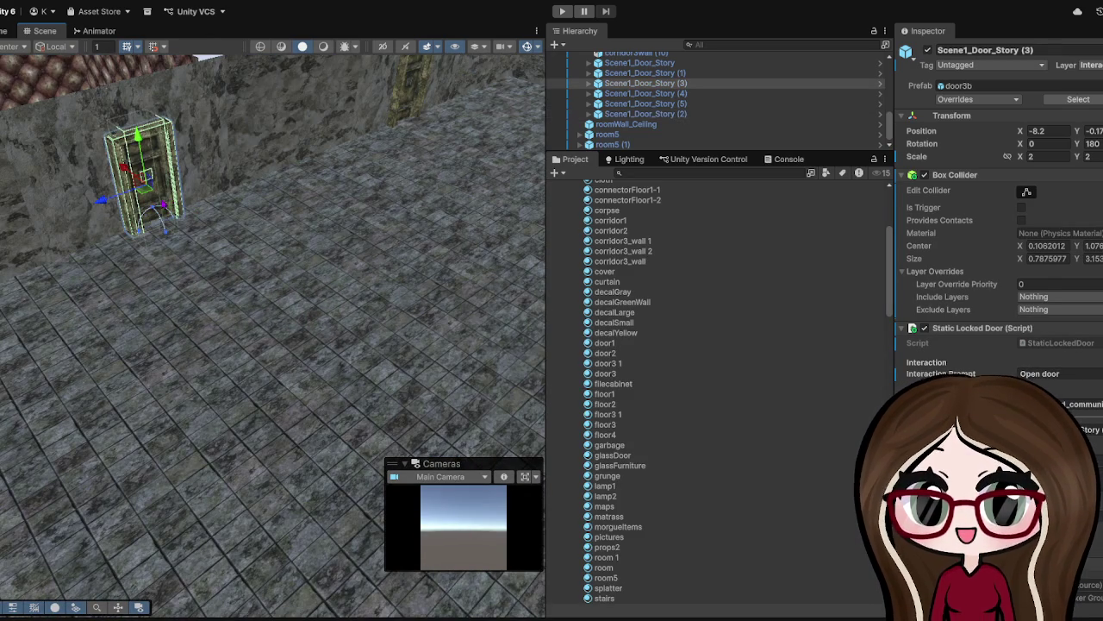
mouse_move(168, 204)
left_mouse_down()
mouse_move(220, 290)
mouse_move(260, 274)
mouse_move(275, 281)
mouse_move(300, 255)
mouse_move(332, 387)
mouse_move(468, 319)
mouse_move(368, 376)
mouse_move(333, 375)
mouse_move(369, 222)
mouse_move(382, 229)
left_mouse_up()
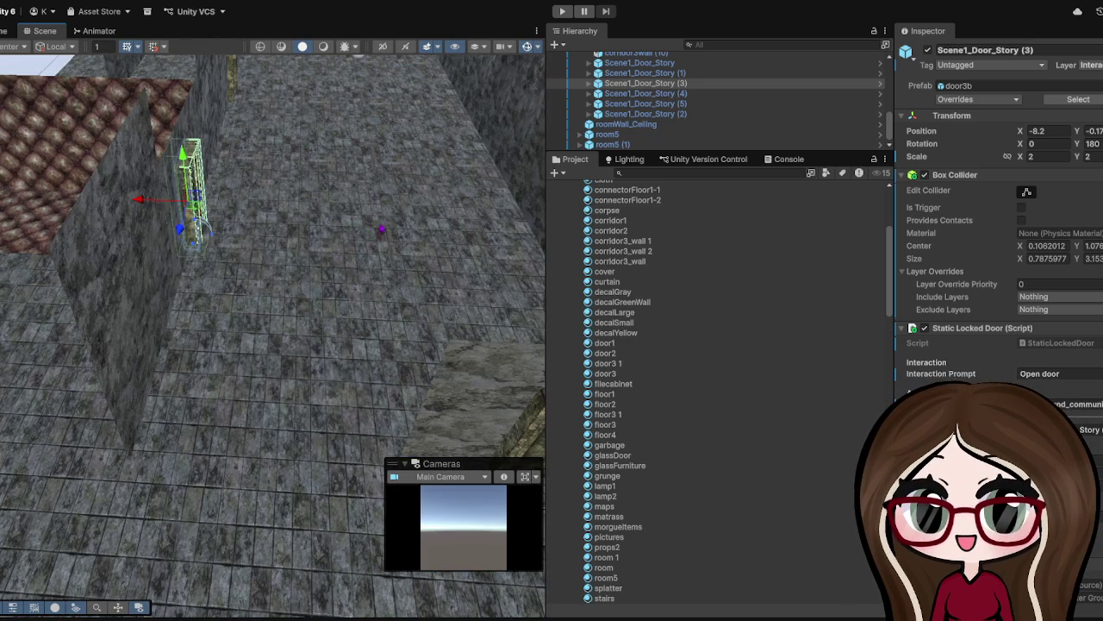
mouse_move(318, 204)
left_mouse_down()
mouse_move(214, 172)
mouse_move(172, 296)
left_mouse_up()
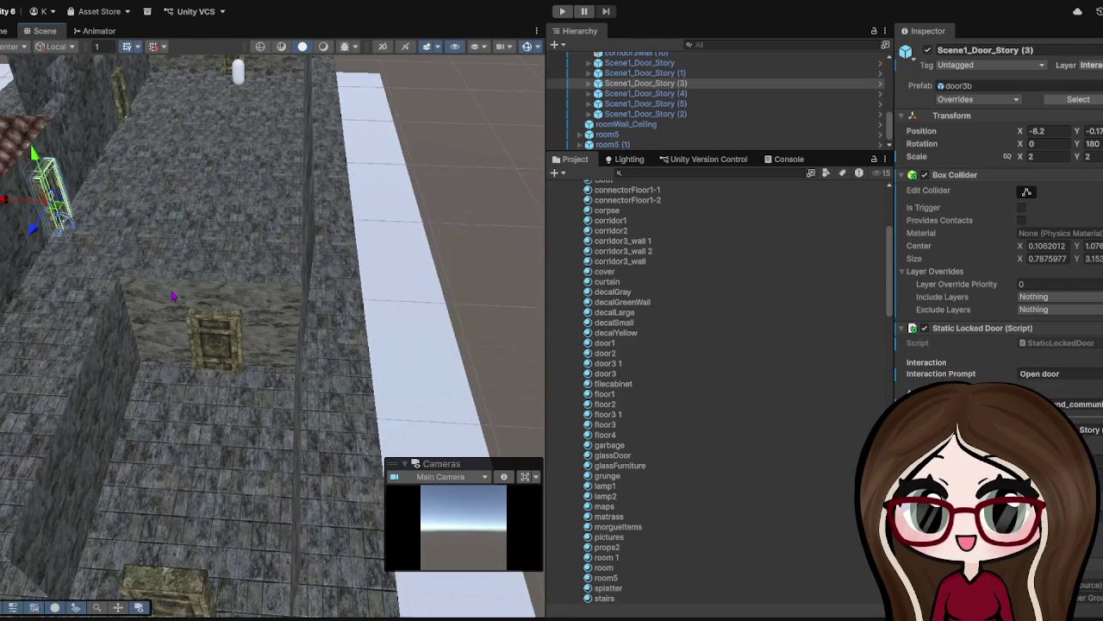
scroll(172, 296, "down", 3)
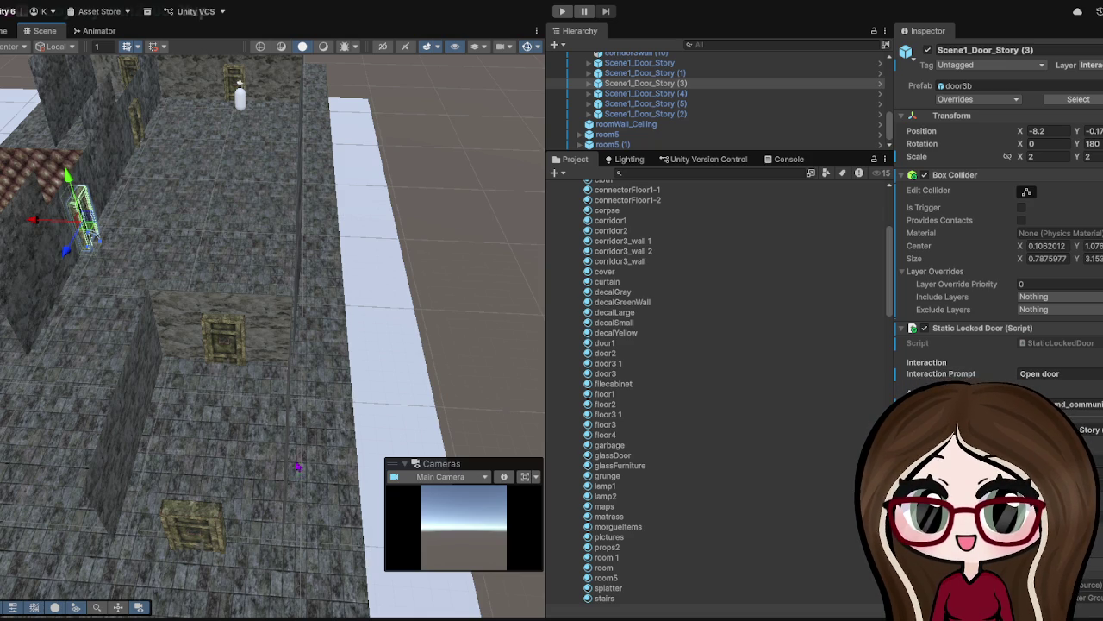
scroll(221, 392, "up", 6)
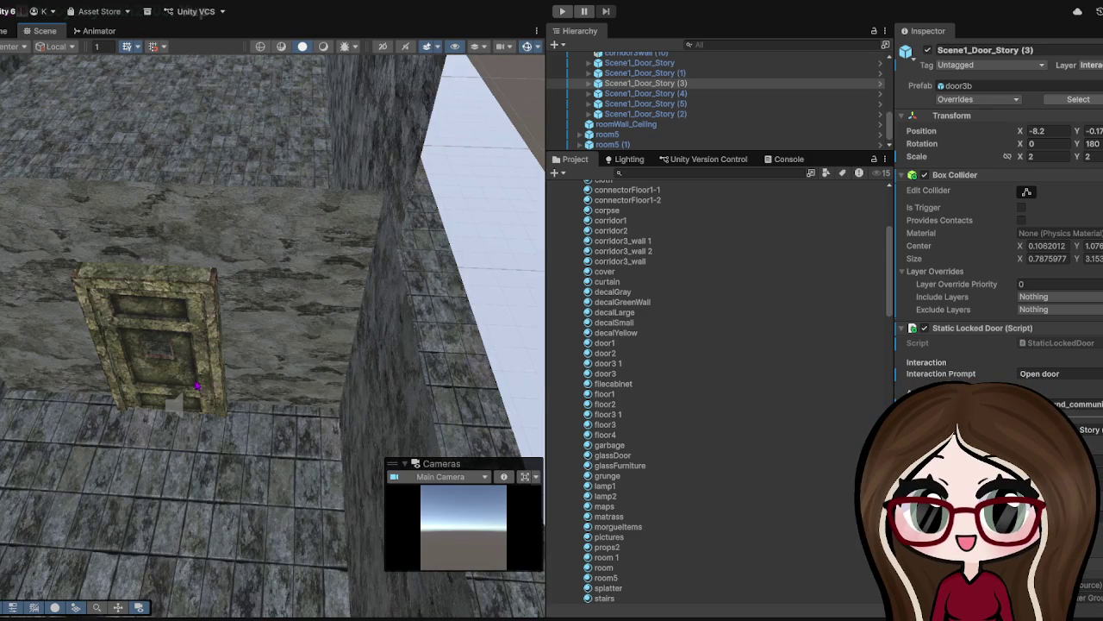
scroll(197, 385, "down", 3)
left_click(197, 368)
left_click(197, 368)
mouse_move(198, 368)
left_mouse_down()
mouse_move(431, 315)
mouse_move(284, 419)
mouse_move(360, 378)
mouse_move(284, 387)
left_mouse_up()
mouse_move(250, 437)
left_mouse_down()
mouse_move(295, 424)
mouse_move(258, 517)
mouse_move(284, 502)
mouse_move(259, 431)
mouse_move(268, 414)
mouse_move(287, 411)
mouse_move(247, 451)
mouse_move(257, 454)
left_mouse_up()
left_click(258, 455)
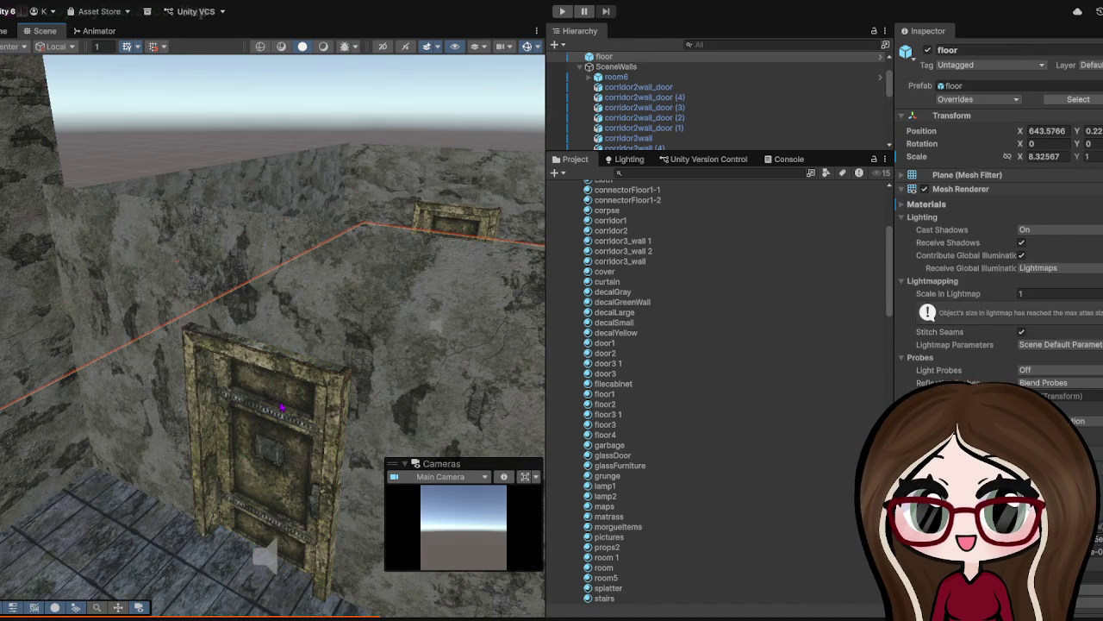
left_click(282, 407)
left_click(265, 422)
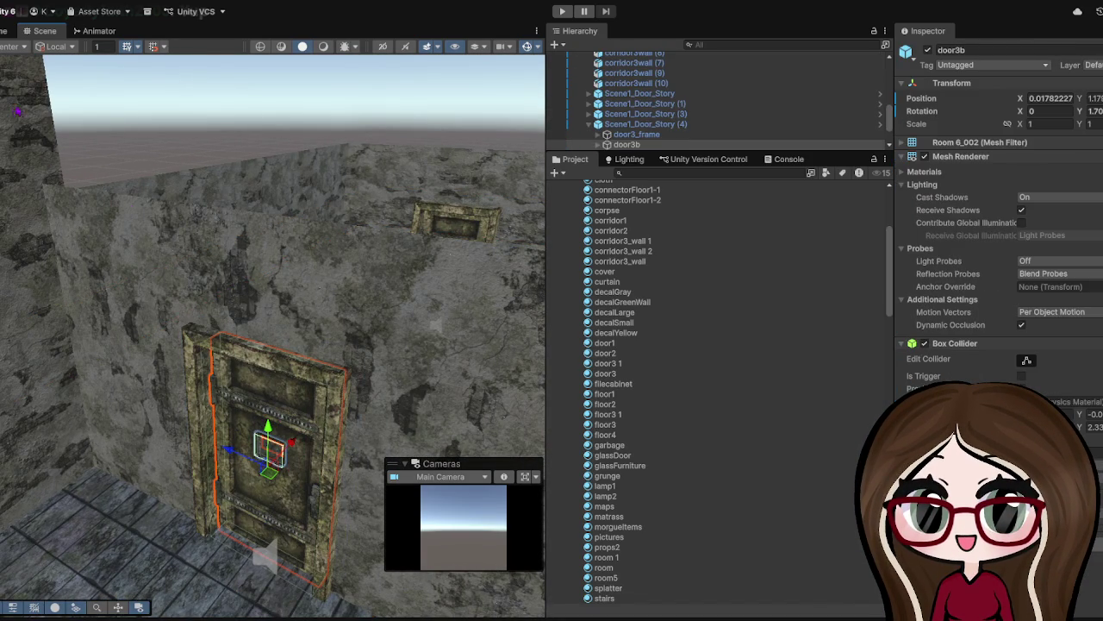
- Swing the door3b leaf open around its Y axis and slide it toward its frame
key("e")
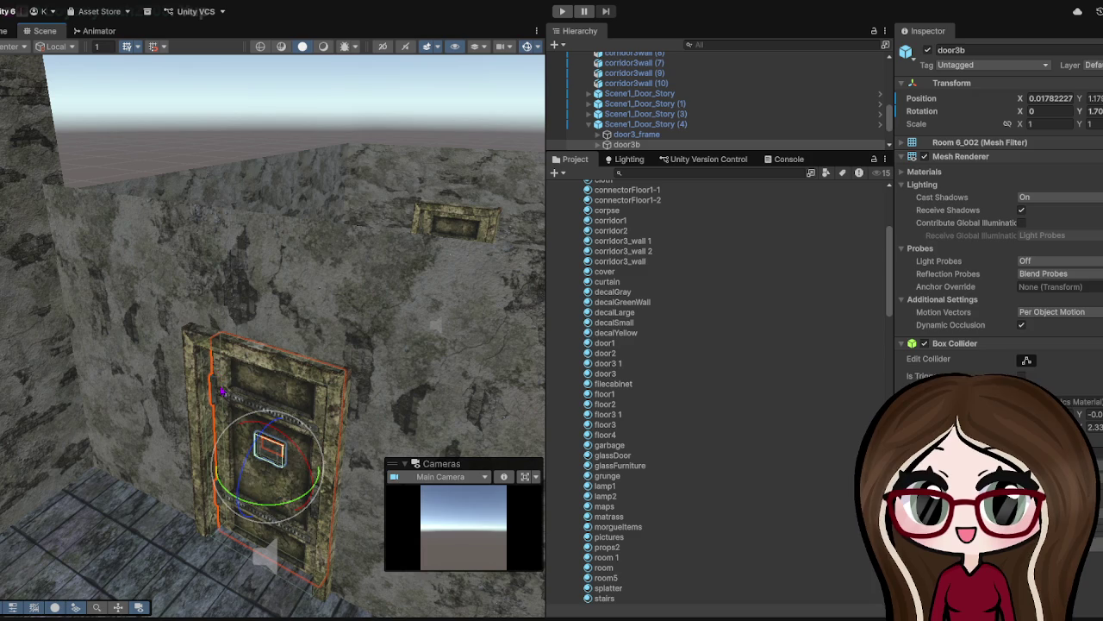
left_click_drag(238, 504, 112, 532)
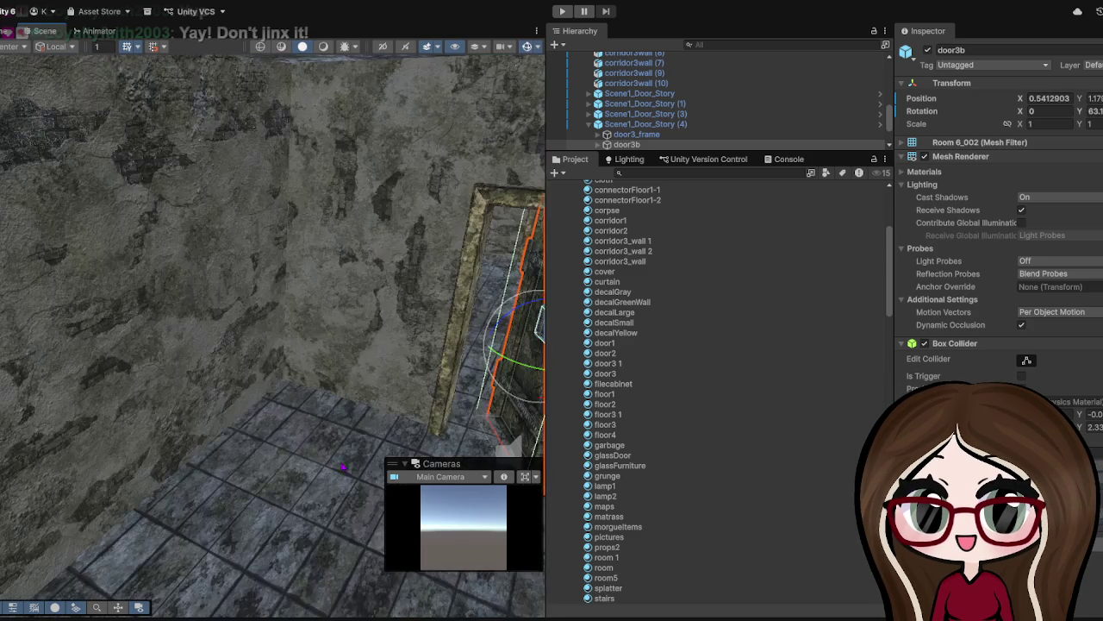
scroll(273, 336, "down", 5)
left_click_drag(483, 362, 308, 341)
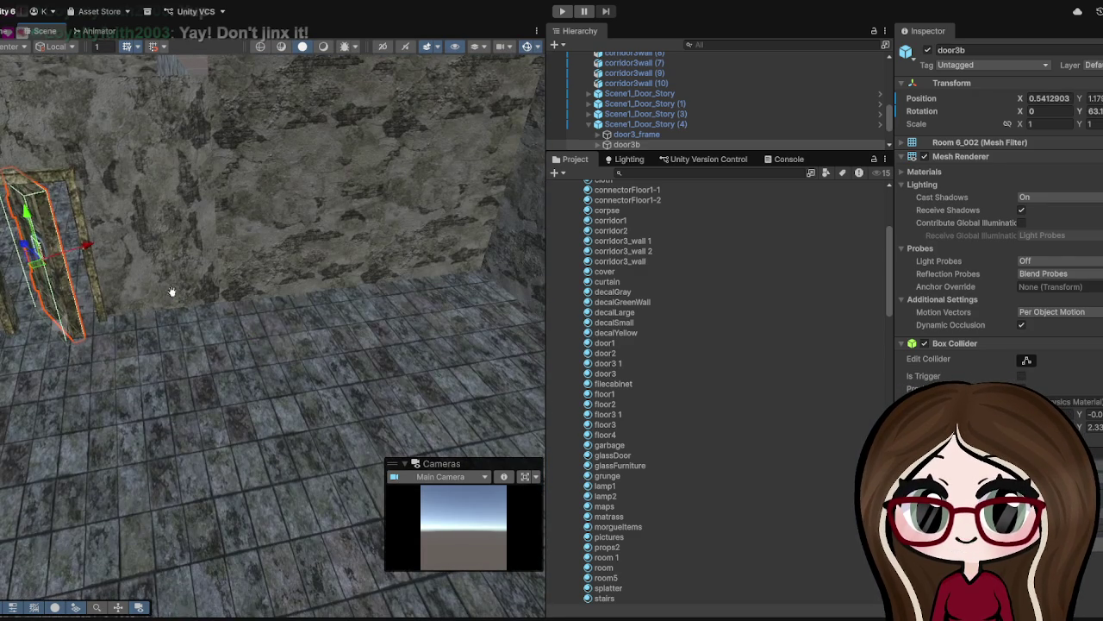
left_click_drag(171, 292, 258, 297)
left_click_drag(169, 231, 138, 252)
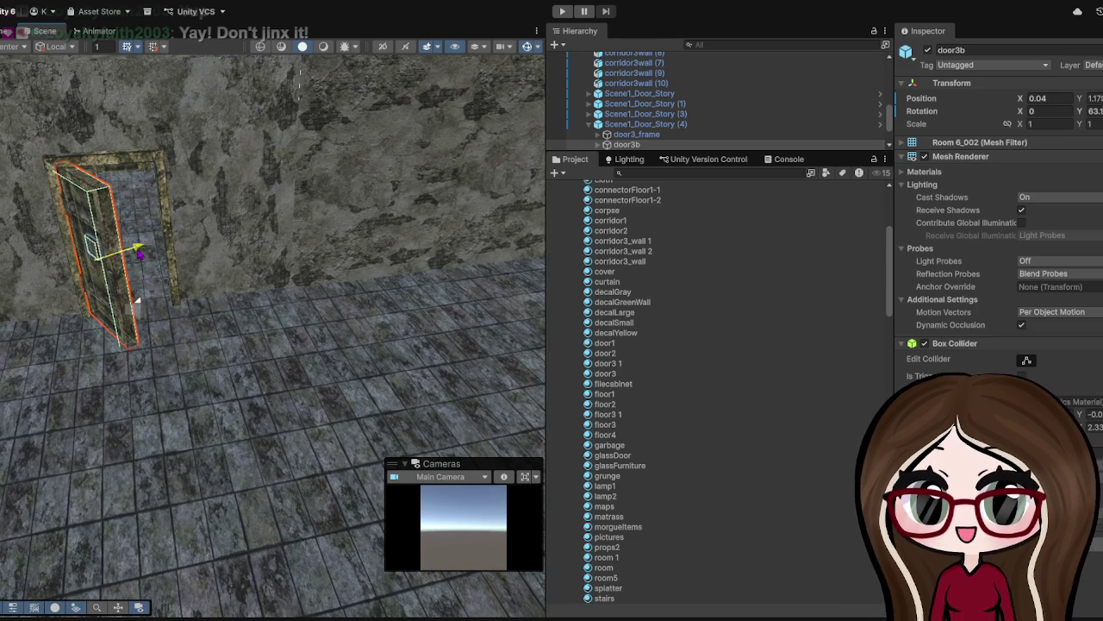
- Refine the leaf's rotation to about 89.6° and nudge it along X to 0.11
key("e")
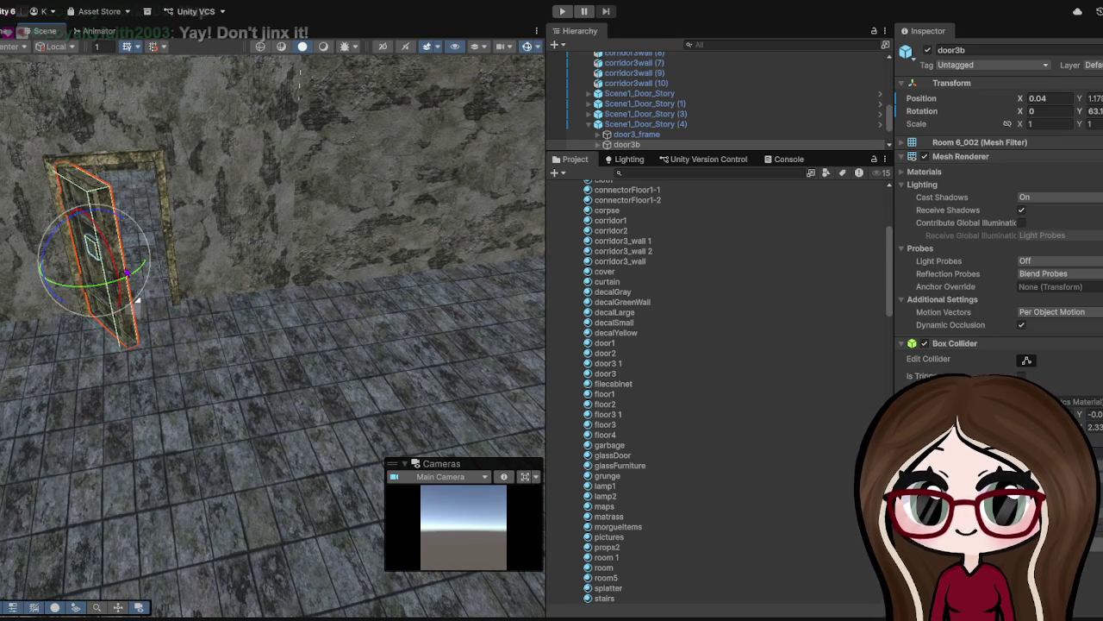
left_click_drag(127, 273, 91, 281)
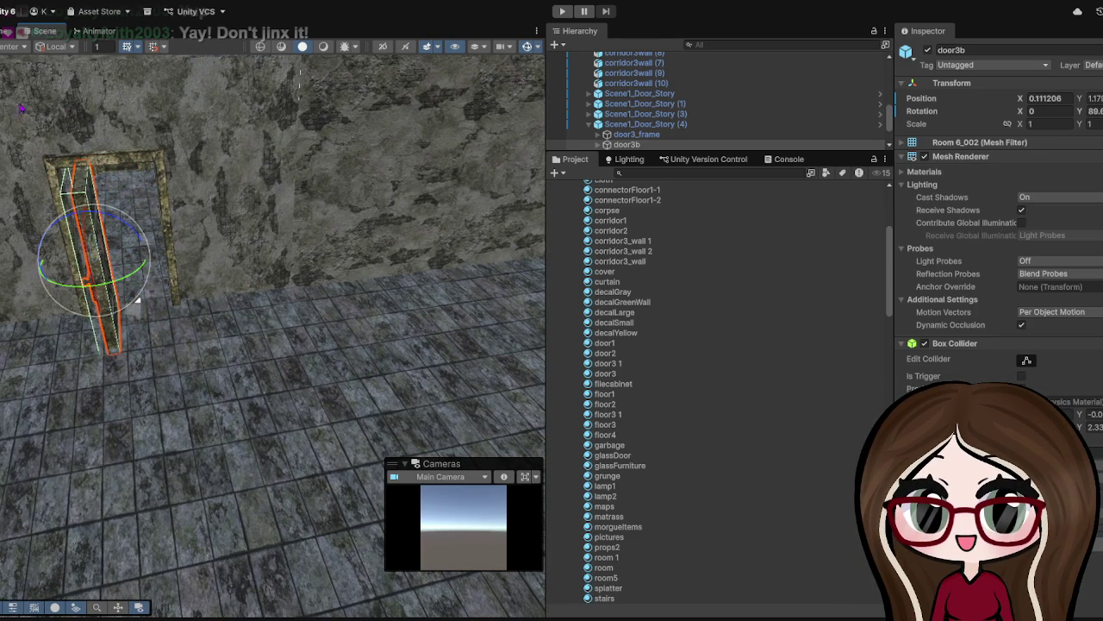
key("w")
key("f")
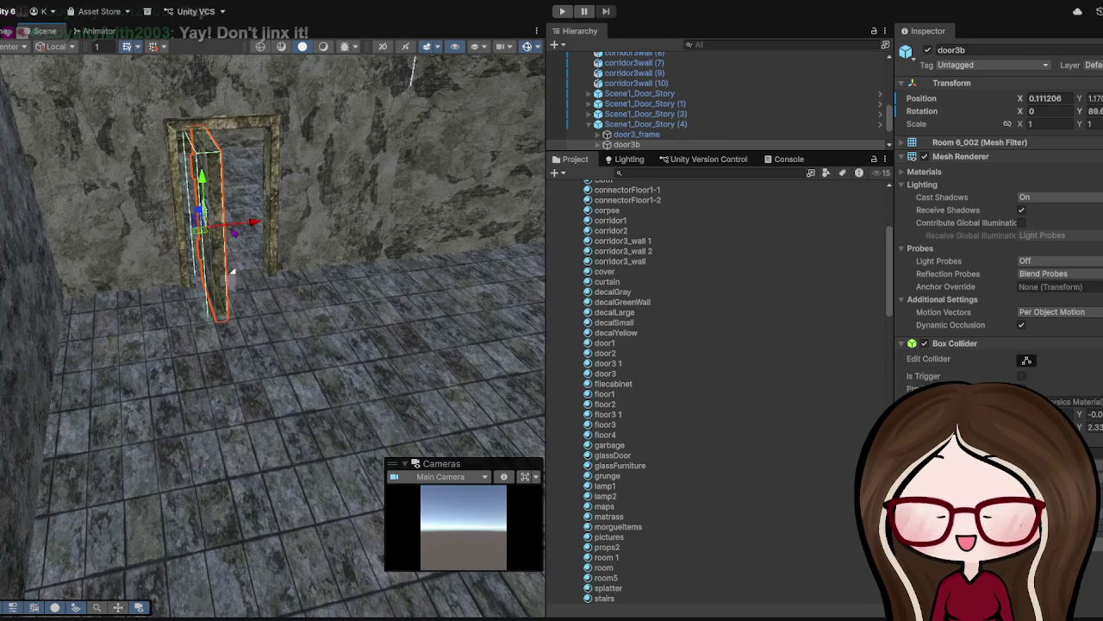
left_click_drag(257, 222, 233, 224)
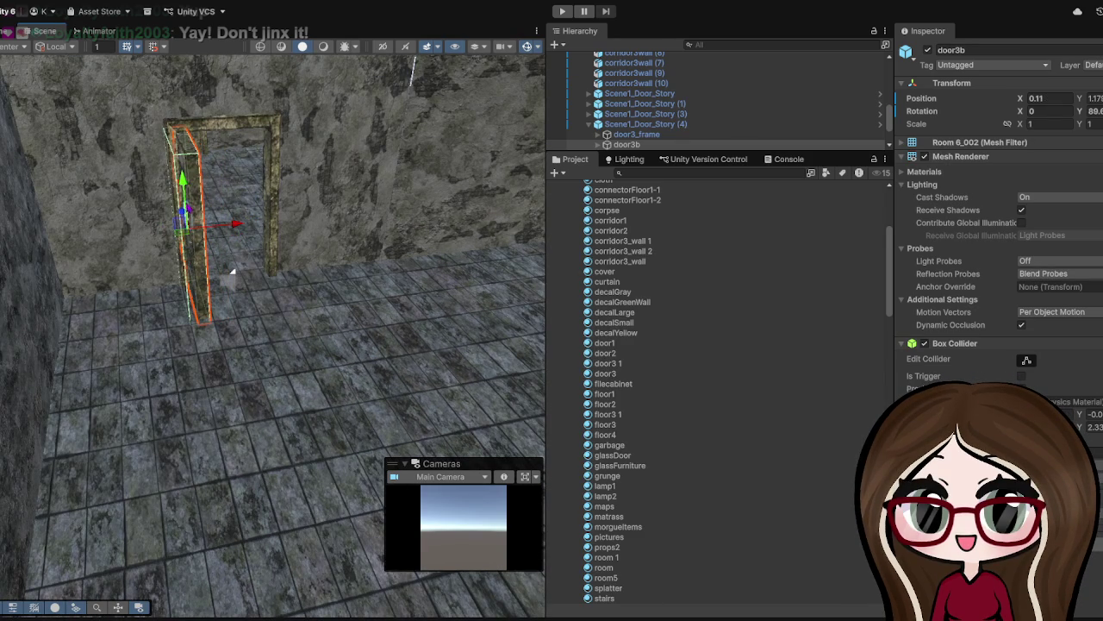
- Orbit around the open leaf to check it against the floor and the wall beside its frame
mouse_move(231, 272)
left_mouse_down()
mouse_move(278, 313)
mouse_move(246, 319)
mouse_move(152, 297)
mouse_move(228, 212)
mouse_move(278, 210)
left_mouse_up()
scroll(328, 224, "down", 5)
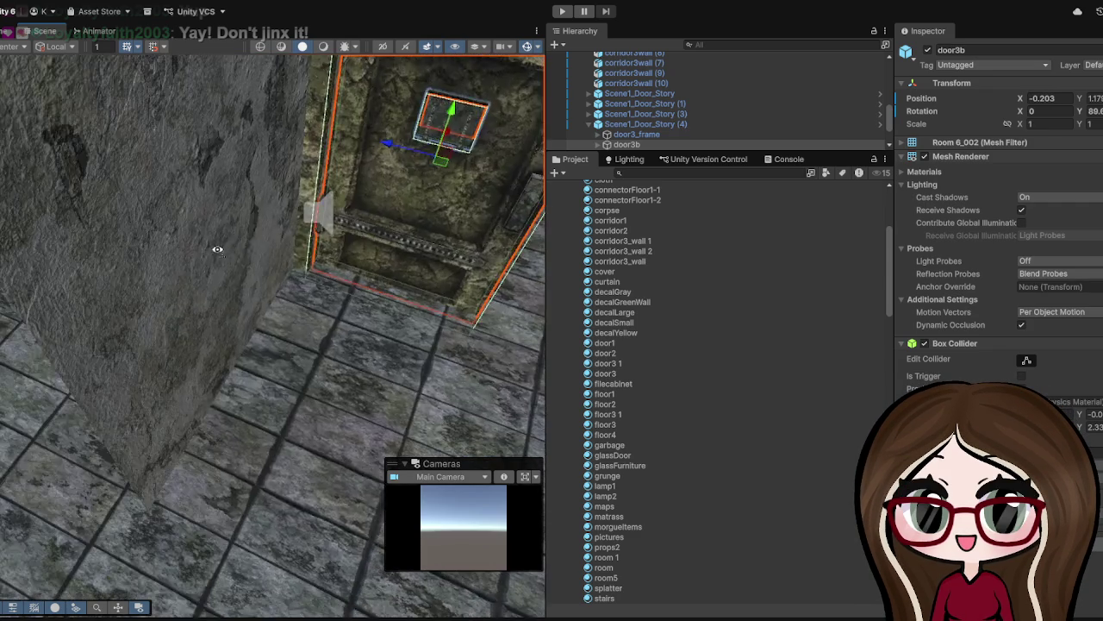
mouse_move(285, 258)
left_mouse_down()
mouse_move(175, 236)
mouse_move(98, 328)
mouse_move(184, 310)
mouse_move(74, 99)
mouse_move(129, 164)
left_mouse_up()
key("f")
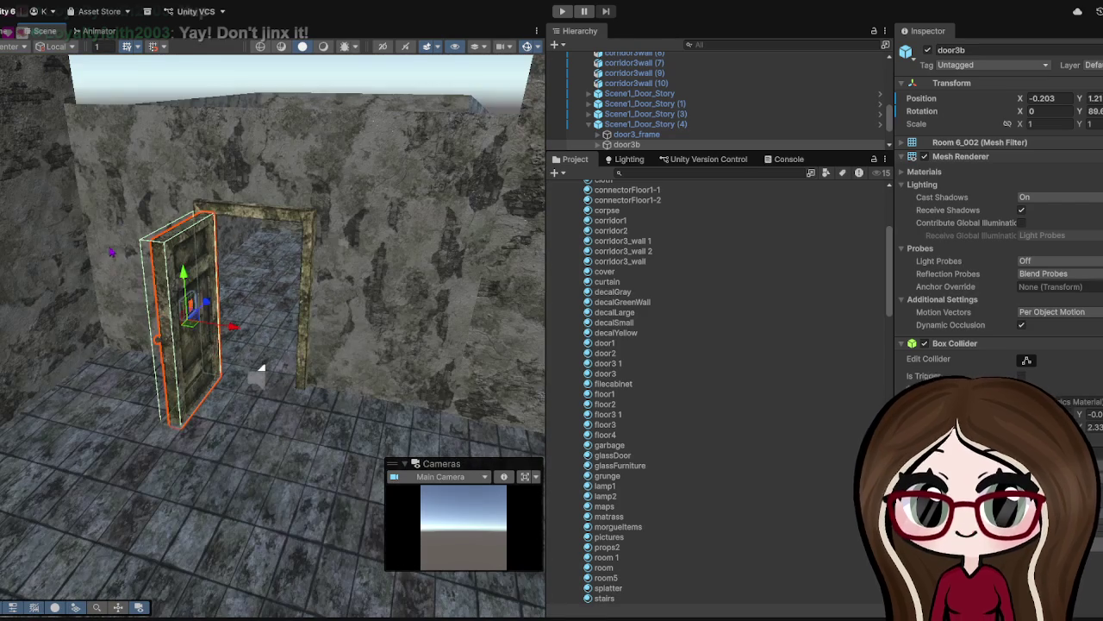
mouse_move(261, 368)
left_mouse_down()
mouse_move(273, 340)
mouse_move(285, 399)
mouse_move(328, 366)
mouse_move(369, 274)
left_mouse_up()
scroll(369, 274, "up", 5)
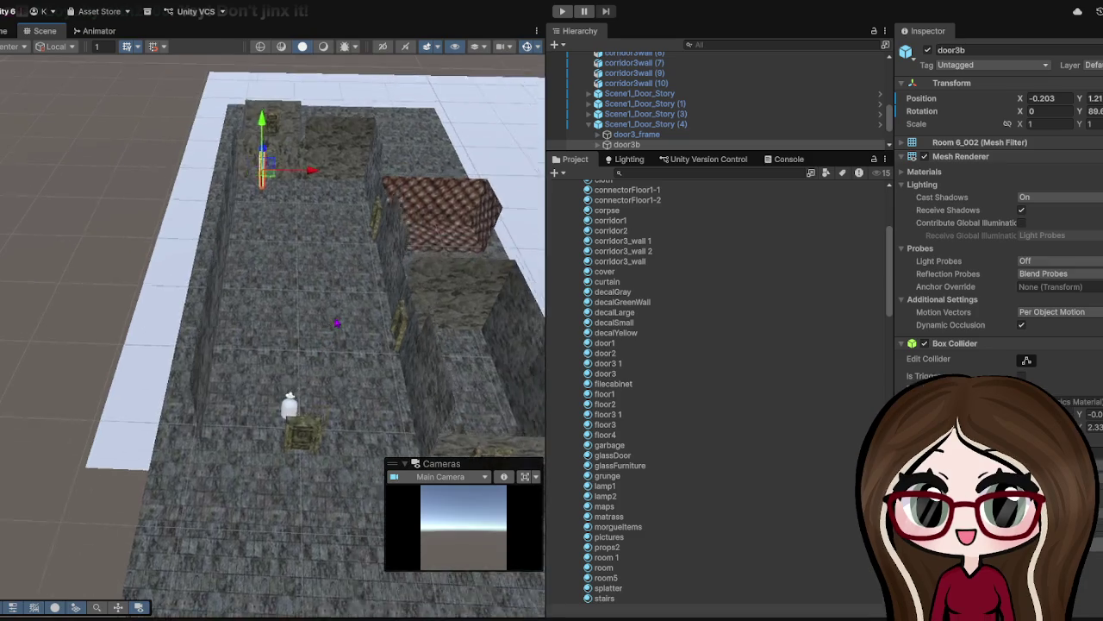
left_click(330, 266)
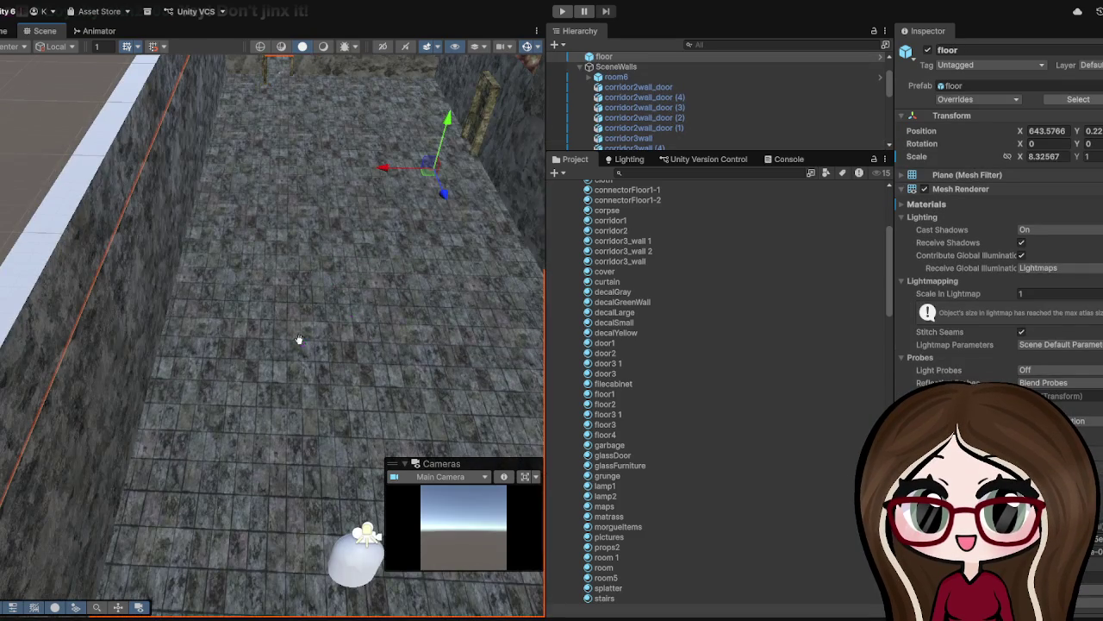
left_click_drag(299, 338, 264, 388)
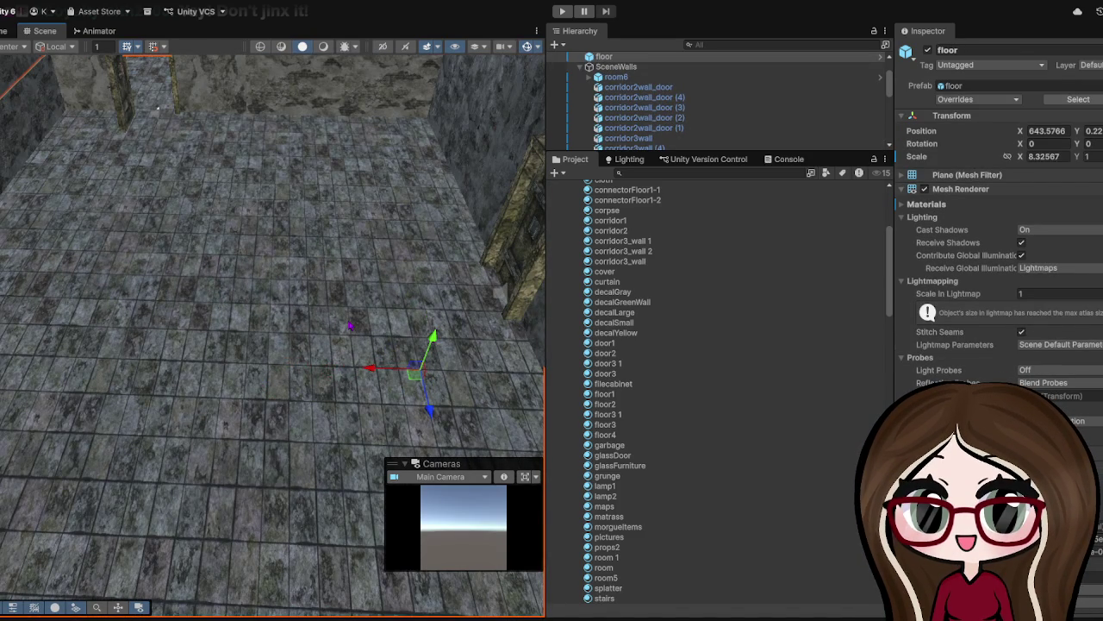
scroll(350, 325, "down", 5)
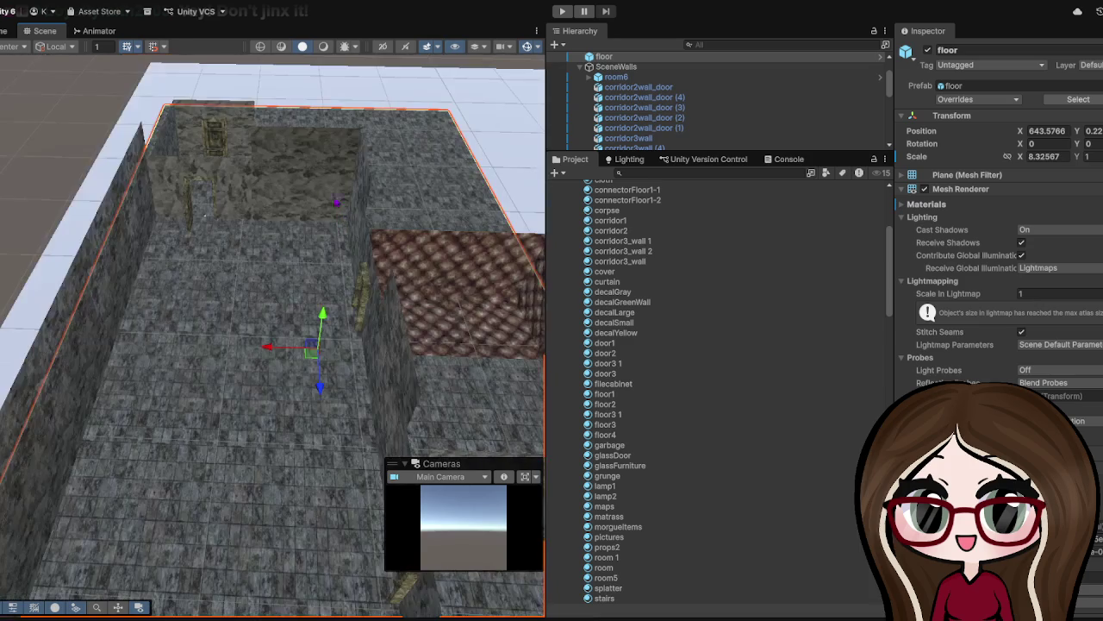
scroll(285, 231, "down", 5)
left_click(238, 270)
scroll(239, 269, "up", 5)
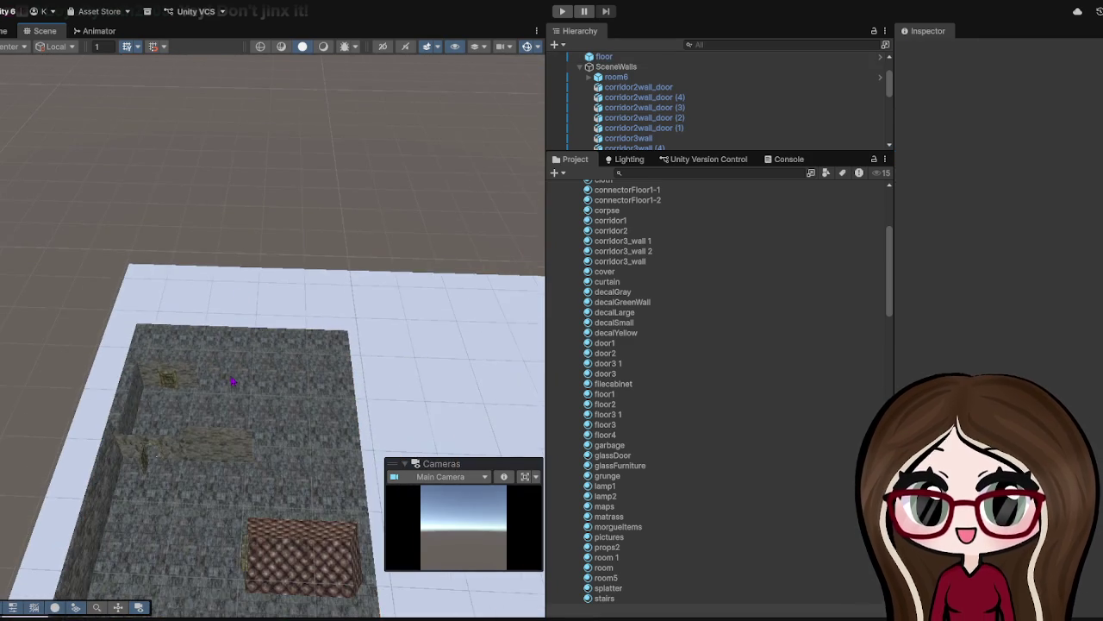
scroll(269, 280, "up", 5)
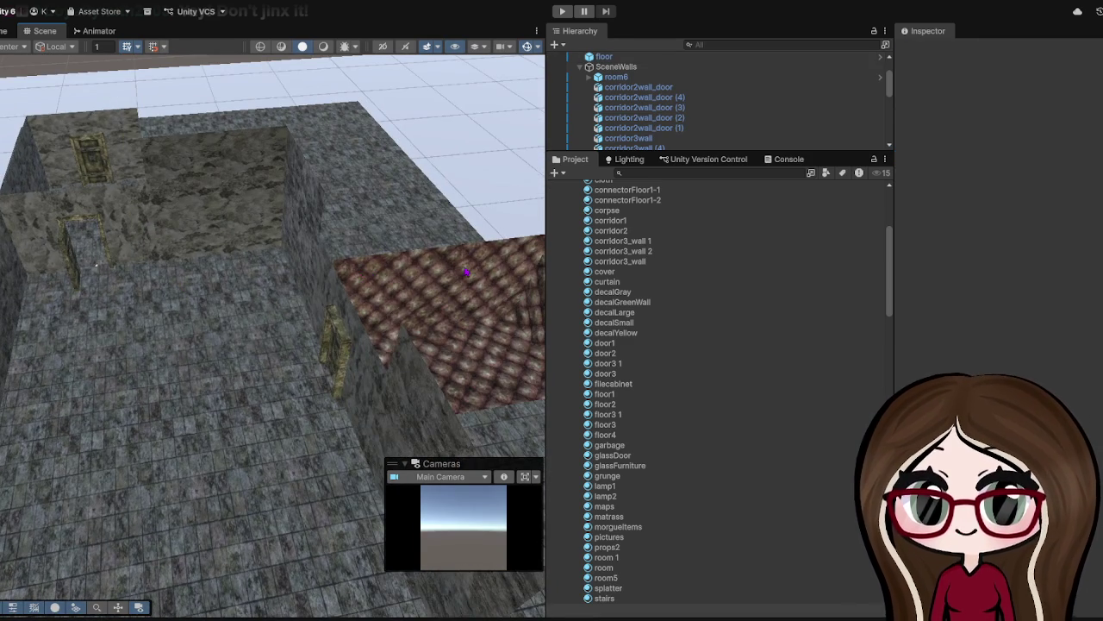
scroll(387, 336, "down", 5)
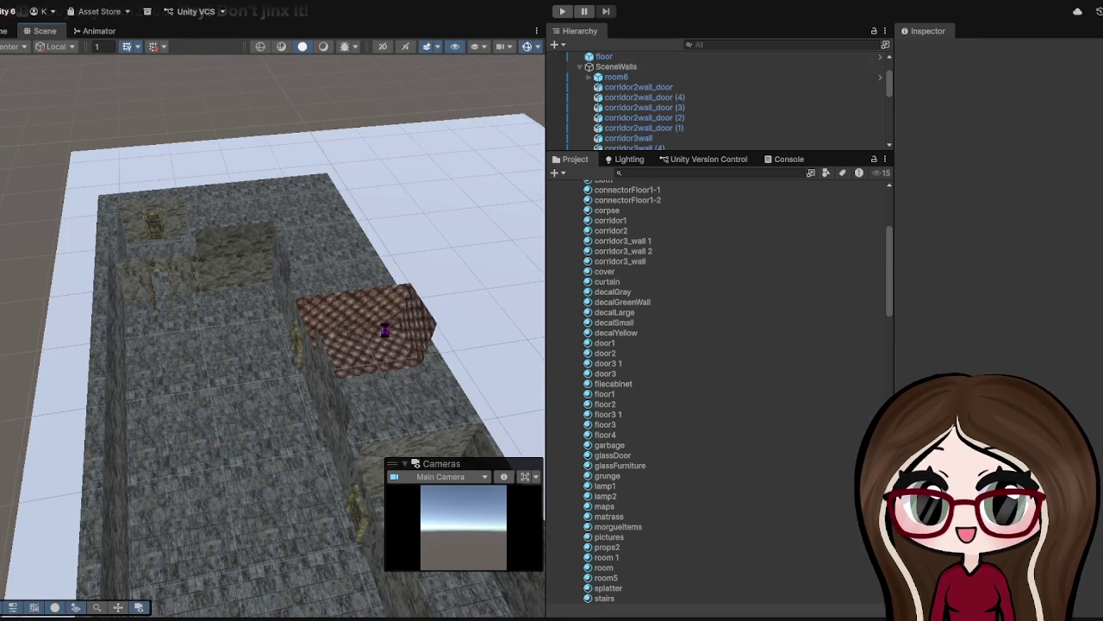